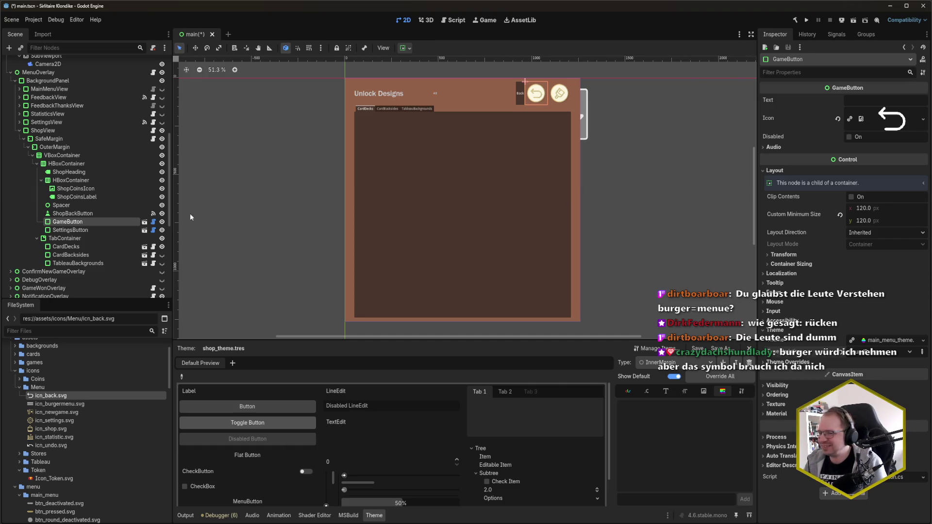
Show ShopBackButton's signals, with button_up wired to OnSettingsBackButtonClicked, then switch to the C# IDE.
{"action": "left_click", "coordinate": [73, 214]}
{"action": "left_click", "coordinate": [836, 35]}
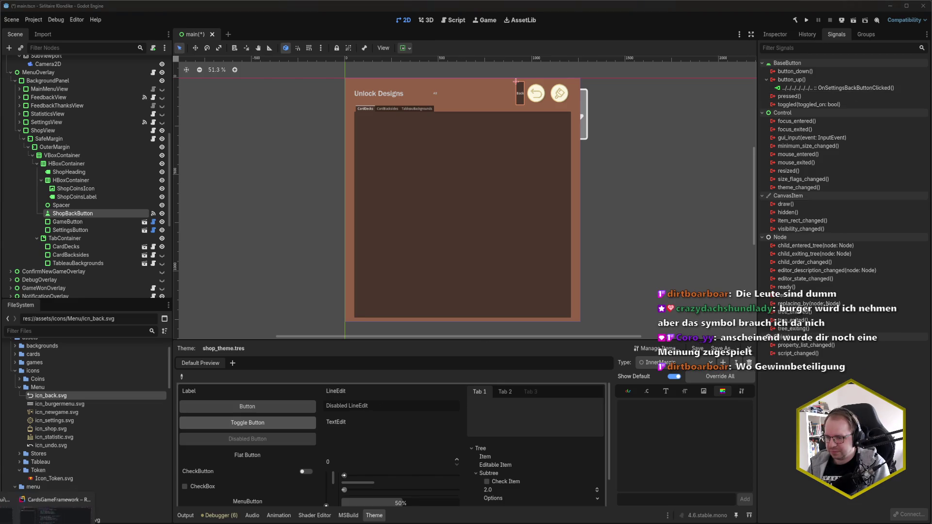
{"action": "key", "text": "alt+Tab"}
Open the MenuOverlay class with Rider's class search.
{"action": "key", "text": "ctrl+n"}
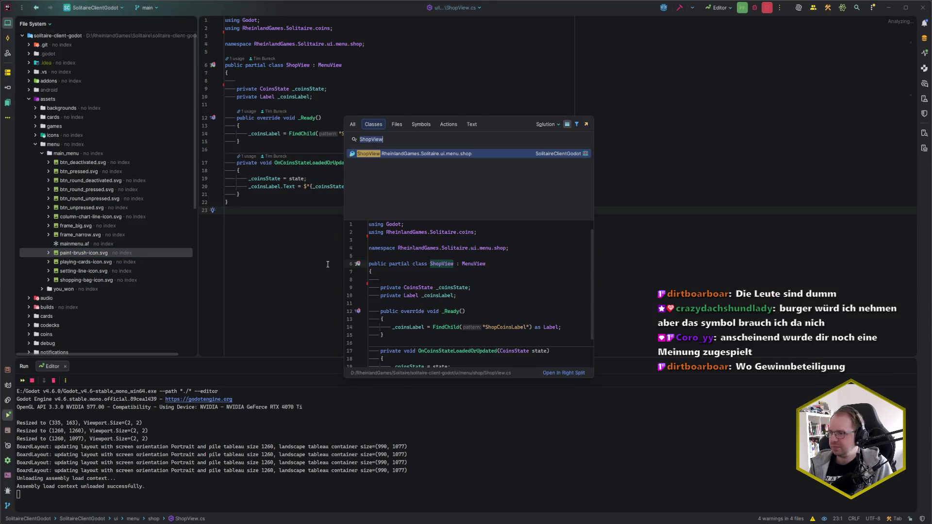
{"action": "type", "text": "GameContr"}
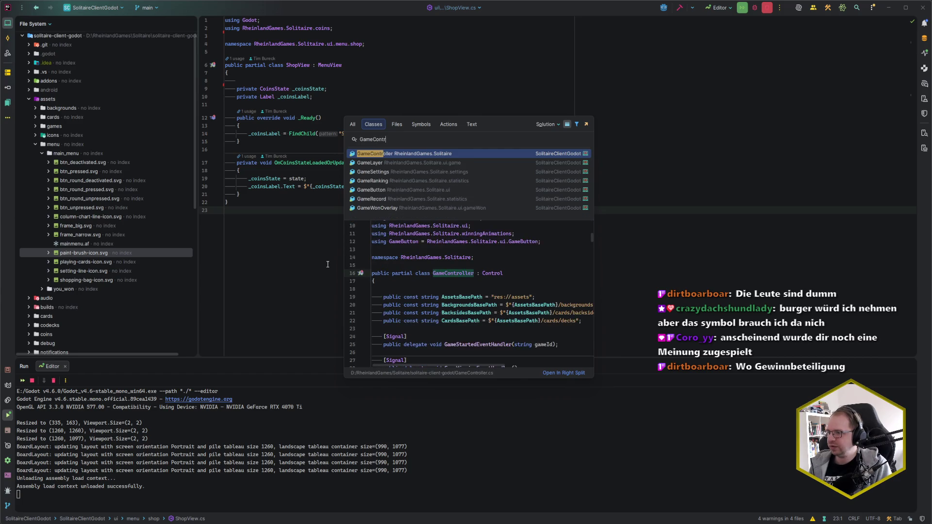
{"action": "key", "text": "BackSpace"}
{"action": "key", "text": "BackSpace"}
{"action": "key", "text": "BackSpace"}
{"action": "type", "text": "MenuOve"}
{"action": "key", "text": "Return"}
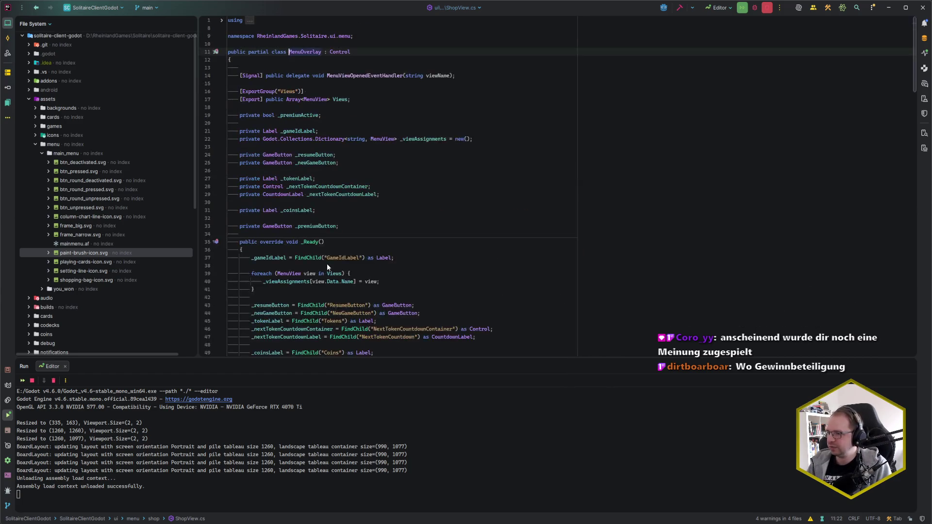
Jump to OnSettingsBackButtonClicked in MenuOverlay.cs, review the back-button handlers, and return to Godot.
{"action": "key", "text": "ctrl+F12"}
{"action": "type", "text": "SettiingsBac"}
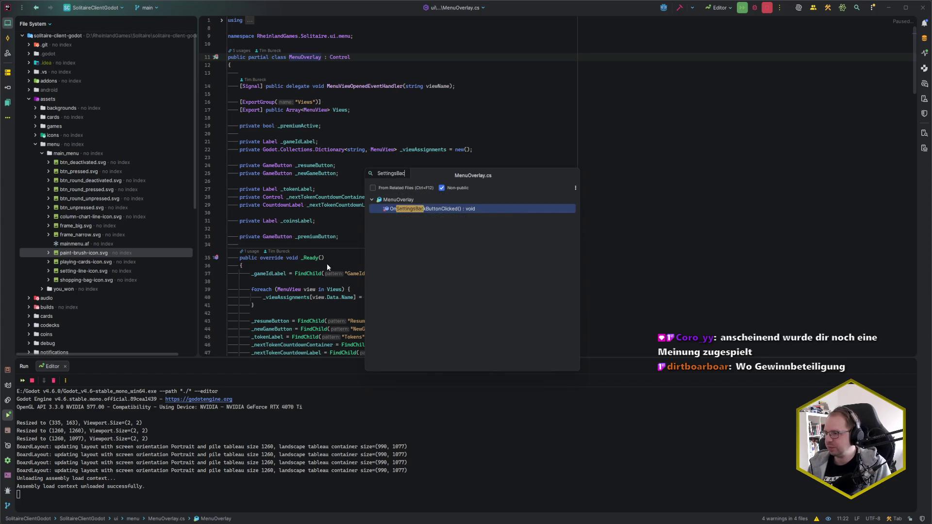
{"action": "key", "text": "Return"}
{"action": "left_click", "coordinate": [306, 142]}
{"action": "left_click", "coordinate": [326, 150]}
{"action": "scroll", "coordinate": [383, 257], "scroll_direction": "up", "scroll_amount": 2}
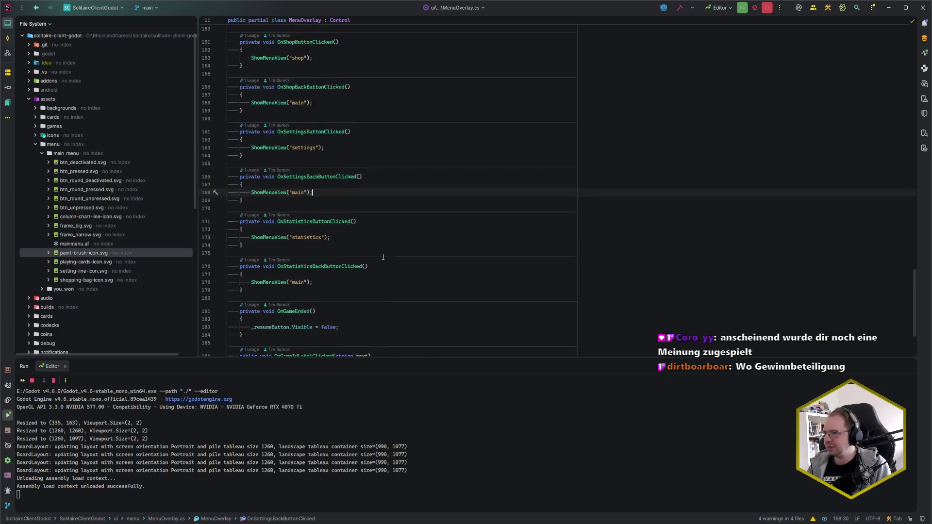
{"action": "scroll", "coordinate": [383, 256], "scroll_direction": "up", "scroll_amount": 2}
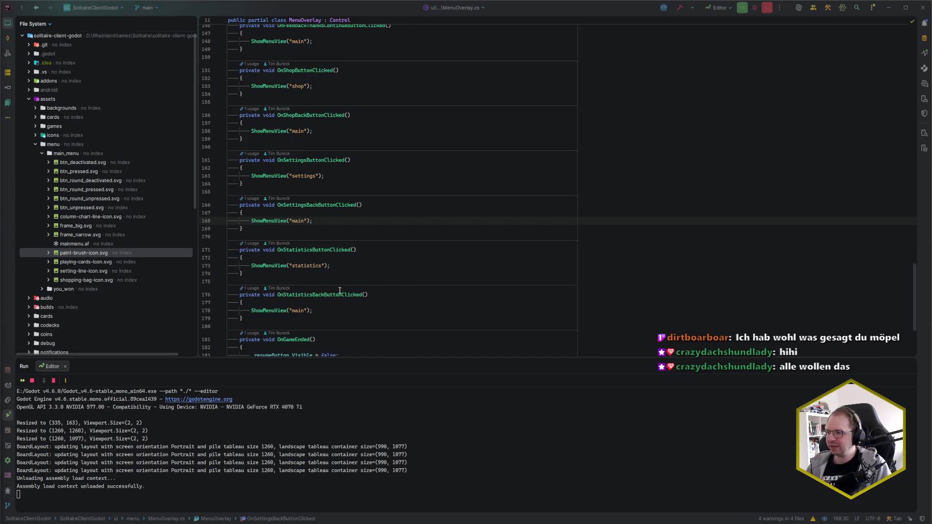
{"action": "left_click", "coordinate": [333, 220]}
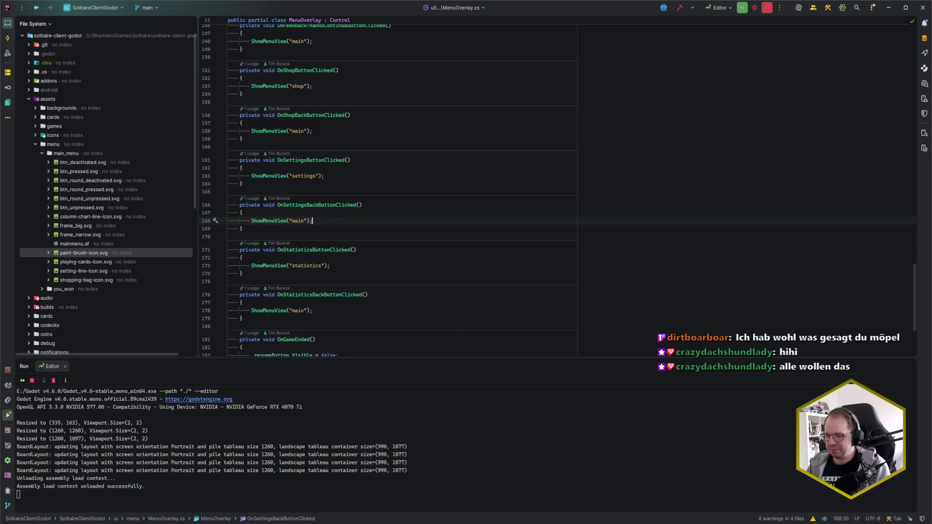
{"action": "key", "text": "alt+Tab"}
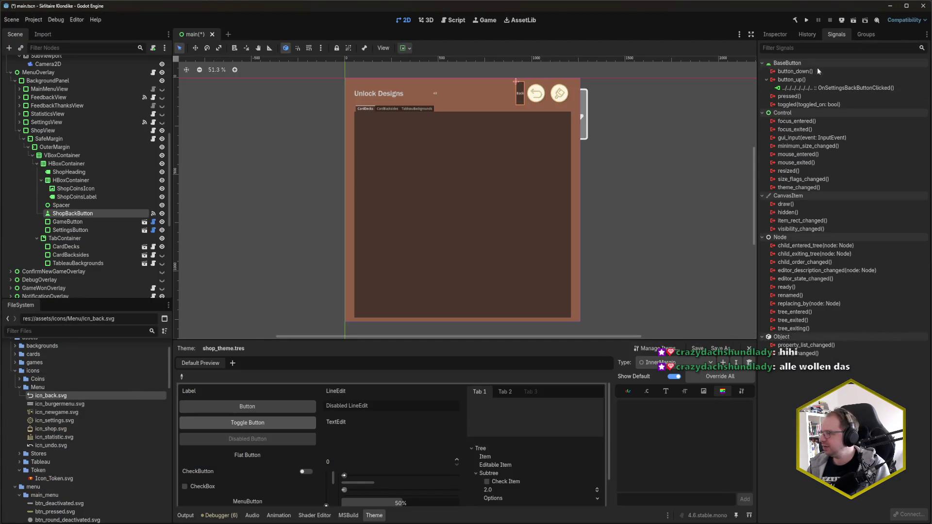
Connect GameButton's ButtonUp signal to OnShopBackButtonClicked and save the scene.
{"action": "left_click", "coordinate": [85, 221]}
{"action": "double_click", "coordinate": [812, 80]}
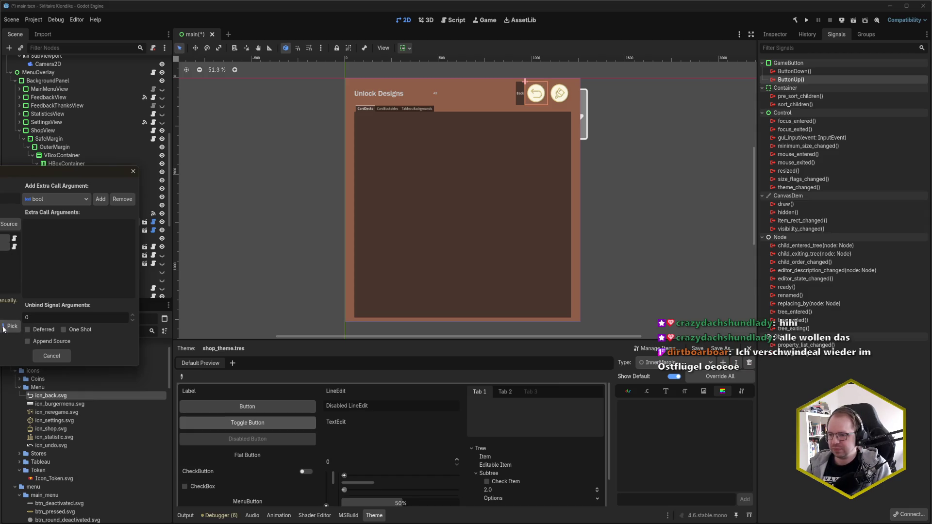
{"action": "left_click", "coordinate": [9, 326]}
{"action": "left_click", "coordinate": [10, 248]}
{"action": "left_click", "coordinate": [8, 374]}
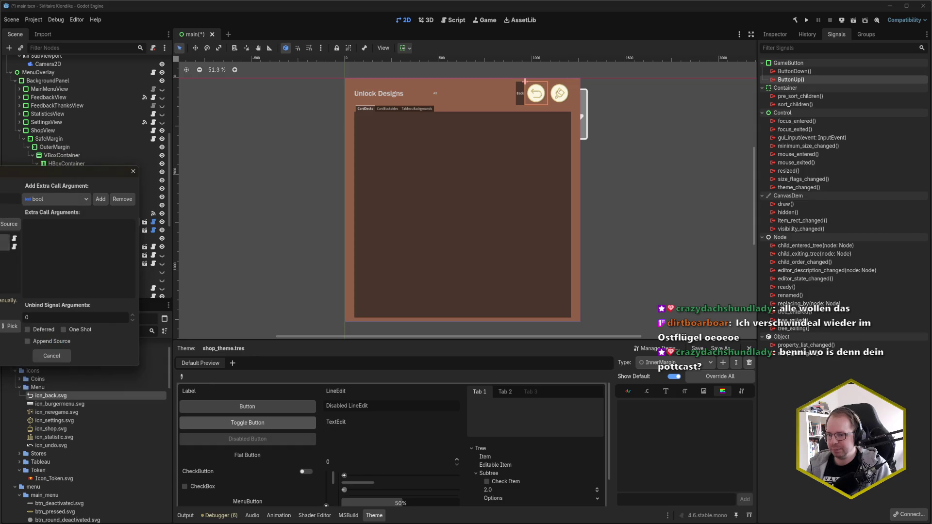
{"action": "left_click", "coordinate": [30, 352]}
{"action": "key", "text": "ctrl+s"}
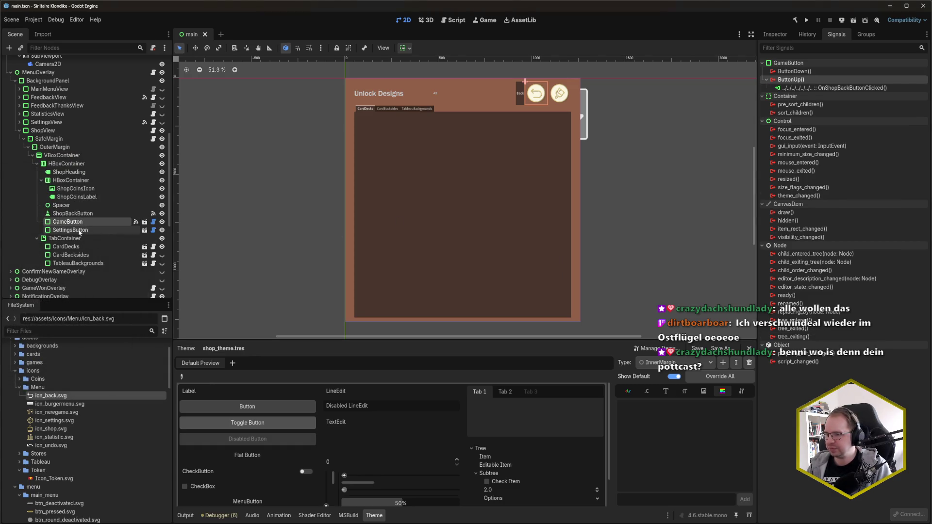
Delete the old ShopBackButton node.
{"action": "left_click", "coordinate": [91, 214]}
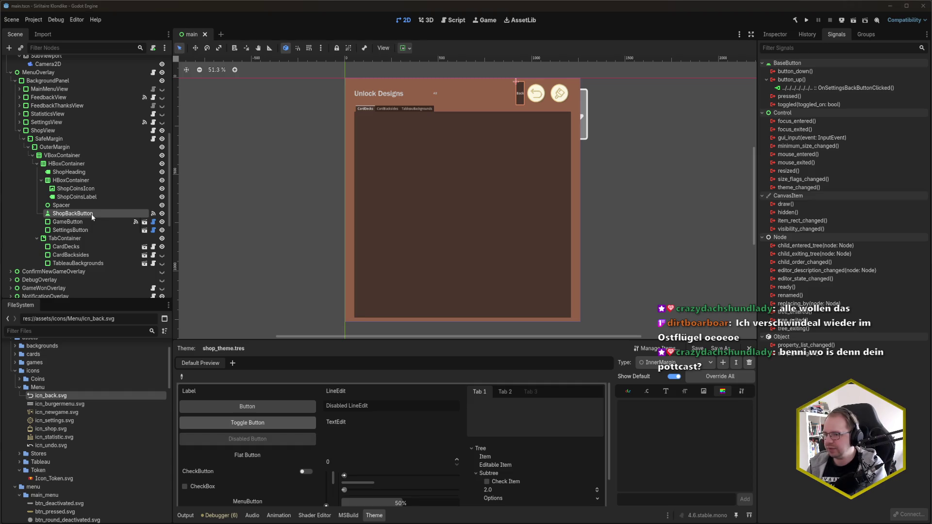
{"action": "key", "text": "Delete"}
{"action": "key", "text": "Return"}
Rename GameButton to BackButton and save the scene.
{"action": "double_click", "coordinate": [83, 214]}
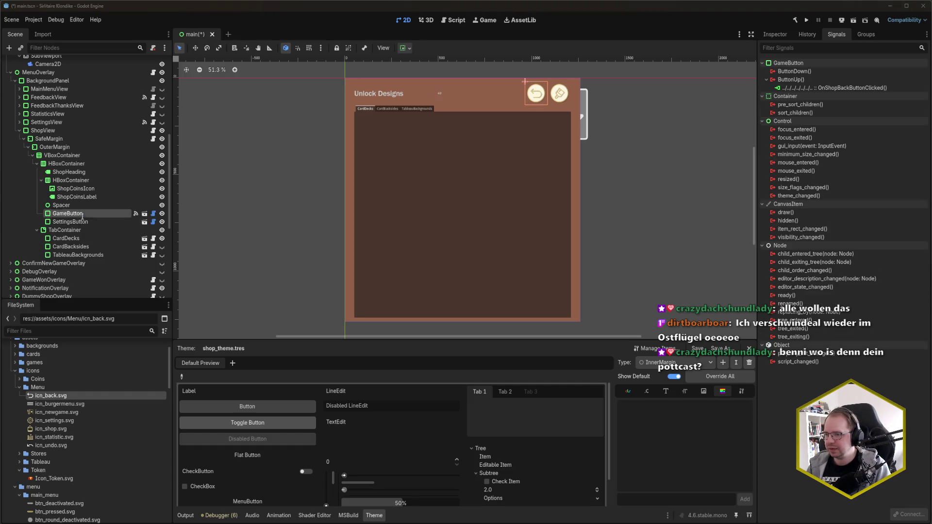
{"action": "type", "text": "BackButton"}
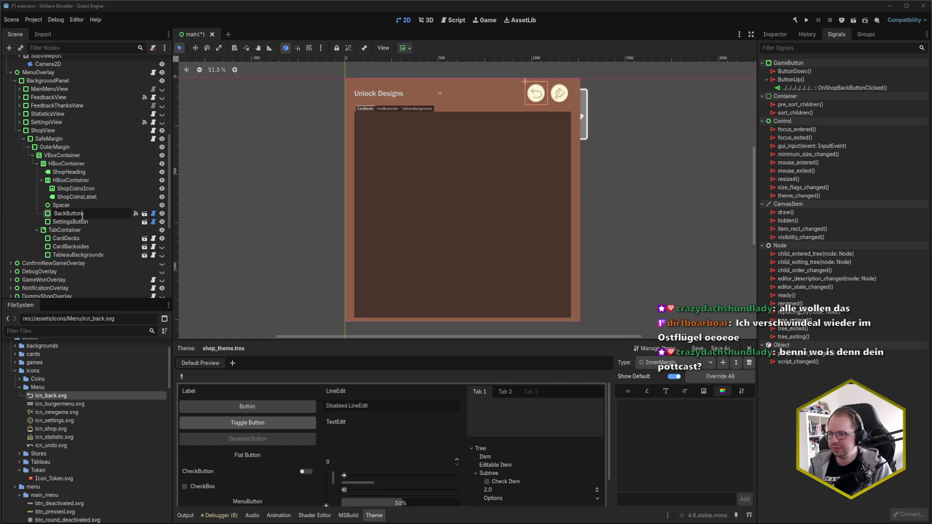
{"action": "key", "text": "Return"}
{"action": "key", "text": "ctrl+s"}
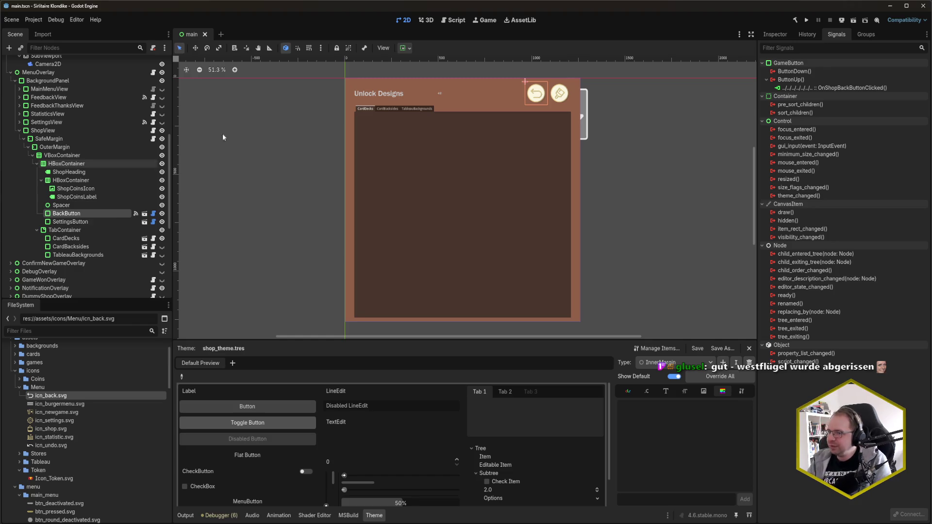
With ShopHeading selected, open main_menu_theme.tres from the ui/menu folder.
{"action": "left_click", "coordinate": [69, 172]}
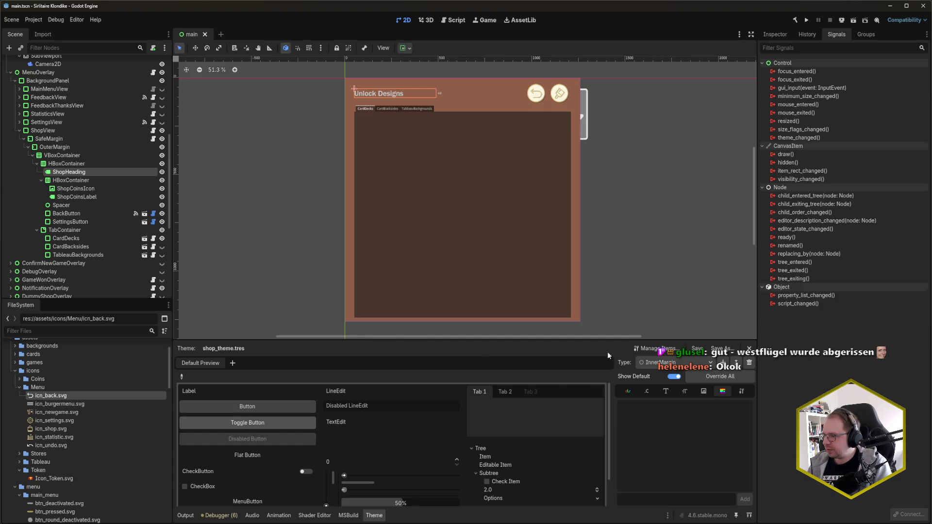
{"action": "left_click", "coordinate": [15, 370]}
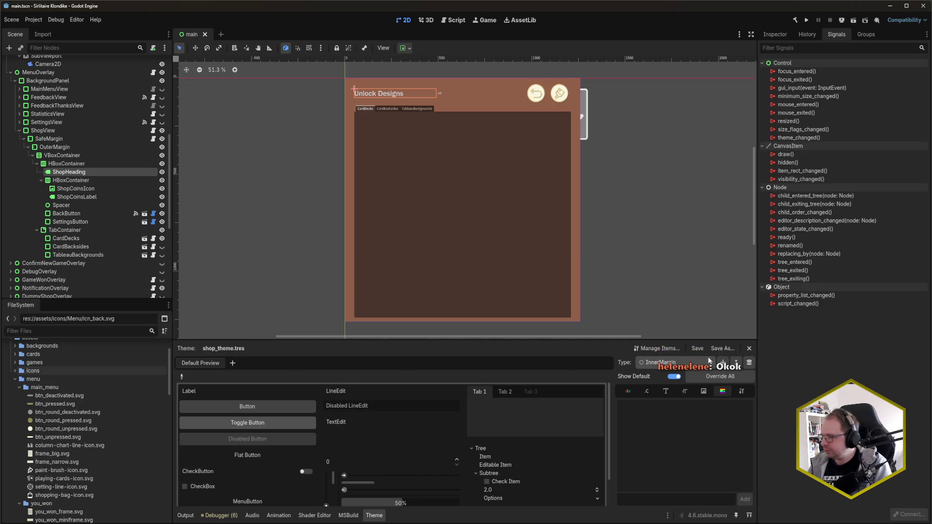
{"action": "left_click", "coordinate": [674, 352]}
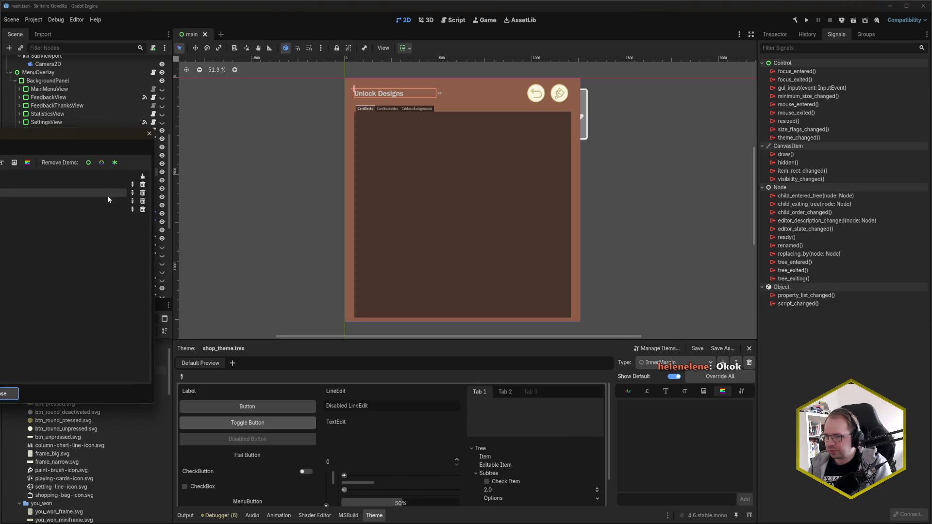
{"action": "left_click", "coordinate": [149, 134]}
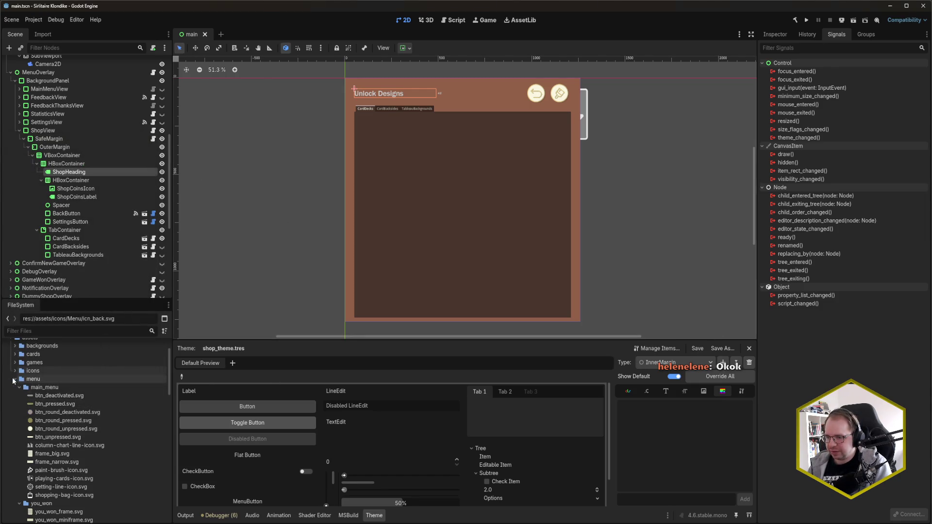
{"action": "scroll", "coordinate": [29, 403], "scroll_direction": "down", "scroll_amount": 5}
{"action": "scroll", "coordinate": [42, 415], "scroll_direction": "down", "scroll_amount": 5}
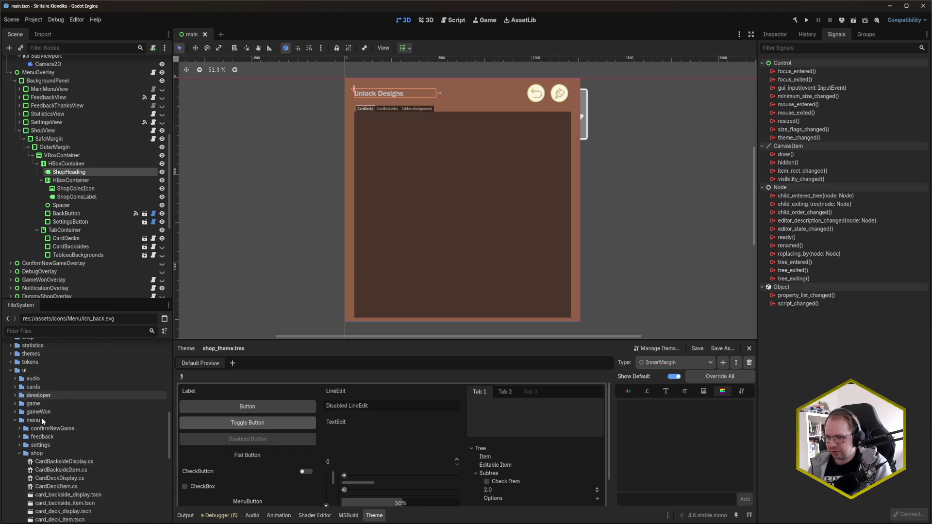
{"action": "left_click", "coordinate": [39, 410]}
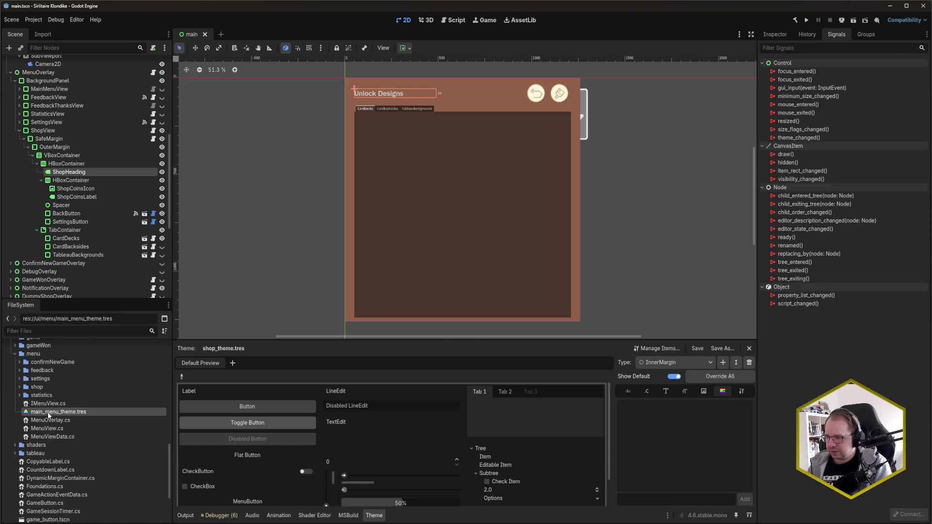
Switch the theme to the HeaderLarge type and raise its font_size to 60.
{"action": "left_click", "coordinate": [695, 367]}
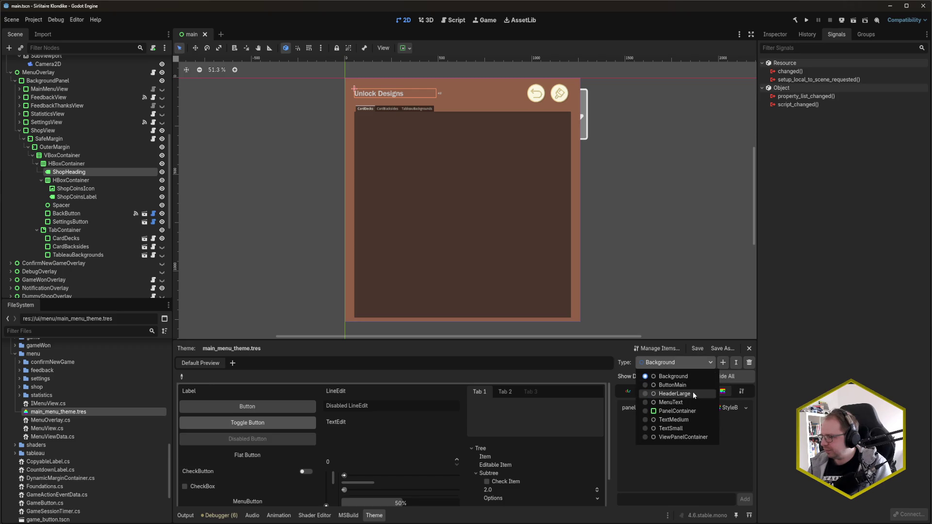
{"action": "left_click", "coordinate": [695, 397]}
{"action": "left_click", "coordinate": [684, 391]}
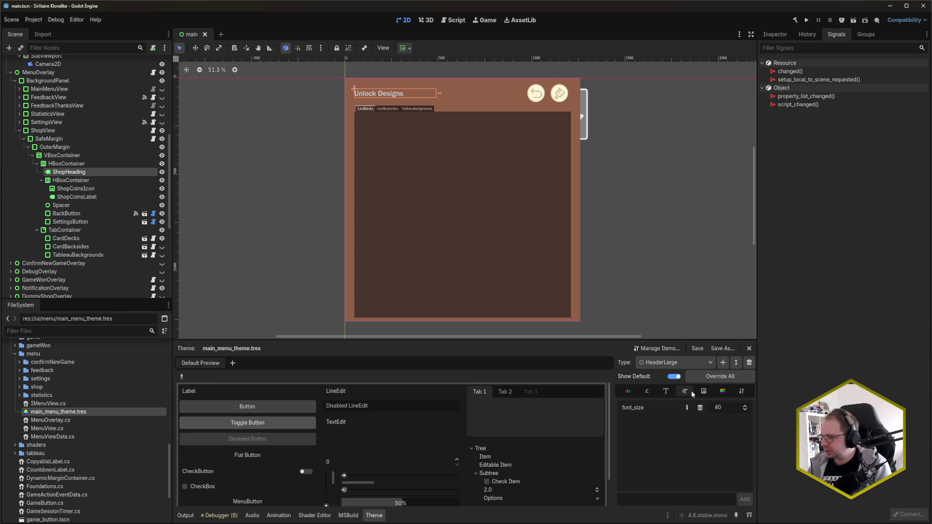
{"action": "left_click", "coordinate": [730, 408]}
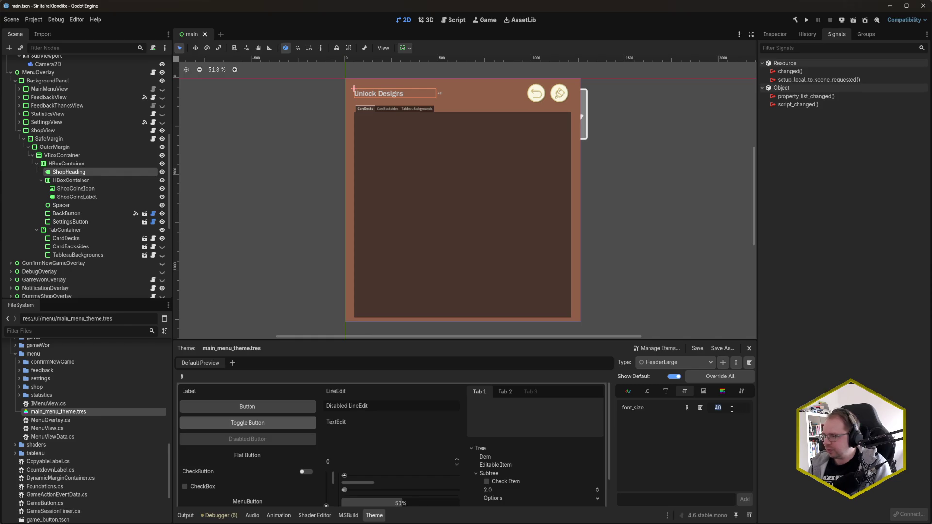
{"action": "type", "text": "50"}
{"action": "key", "text": "Return"}
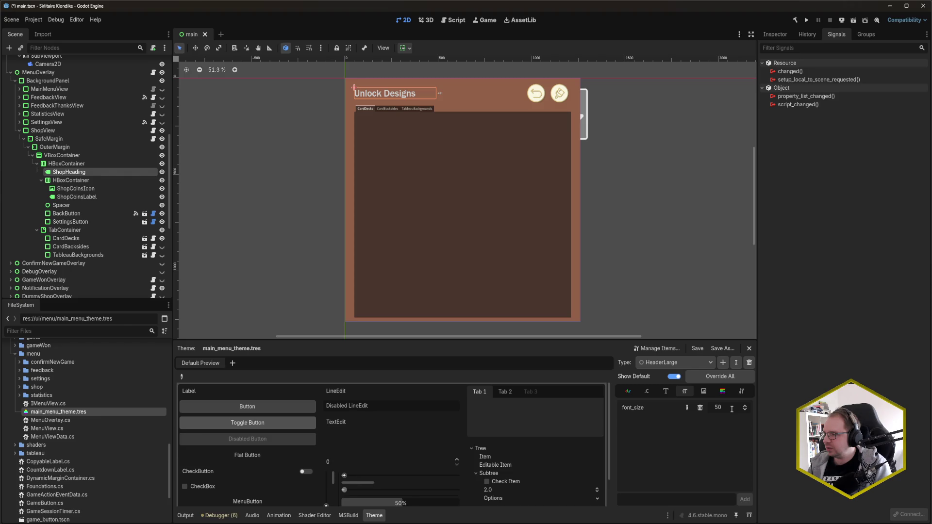
{"action": "left_click", "coordinate": [729, 409]}
{"action": "type", "text": "60"}
{"action": "key", "text": "Return"}
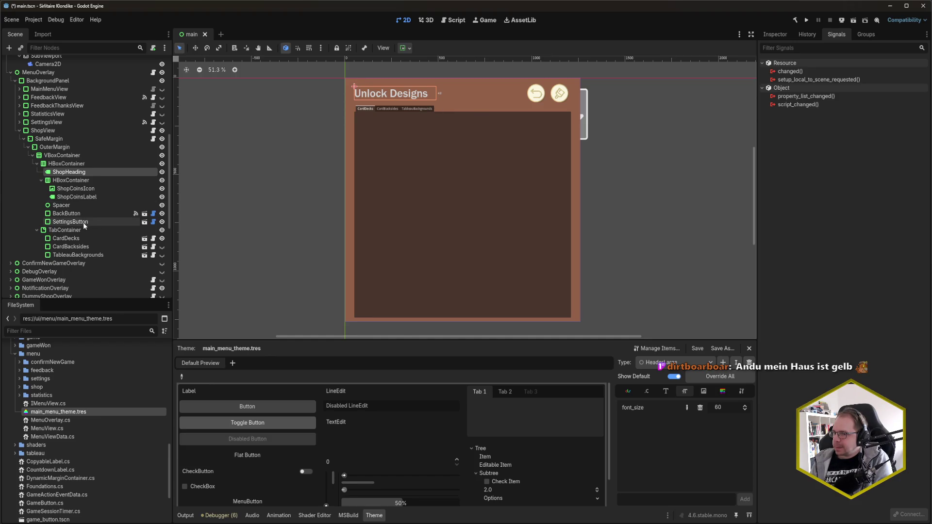
Center the coin icon and label inside their HBoxContainer.
{"action": "left_click", "coordinate": [85, 181]}
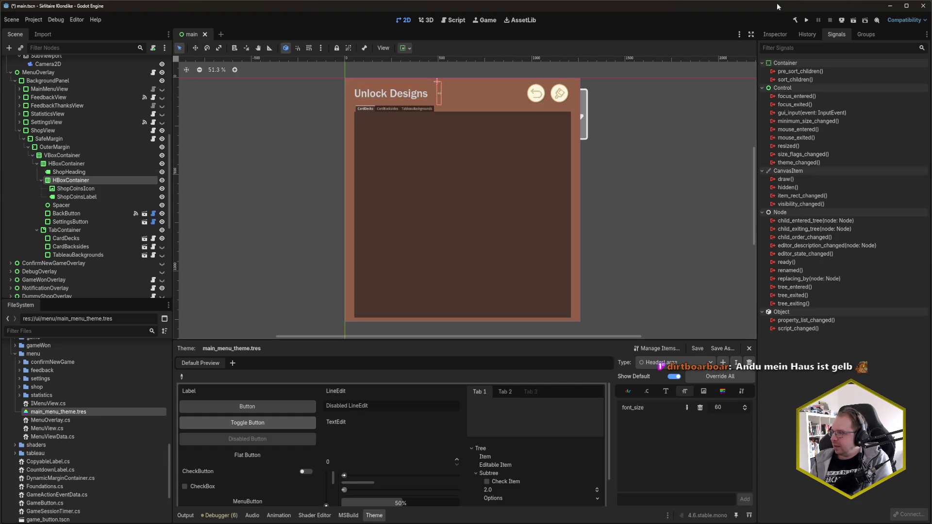
{"action": "left_click", "coordinate": [774, 34]}
{"action": "left_click", "coordinate": [875, 100]}
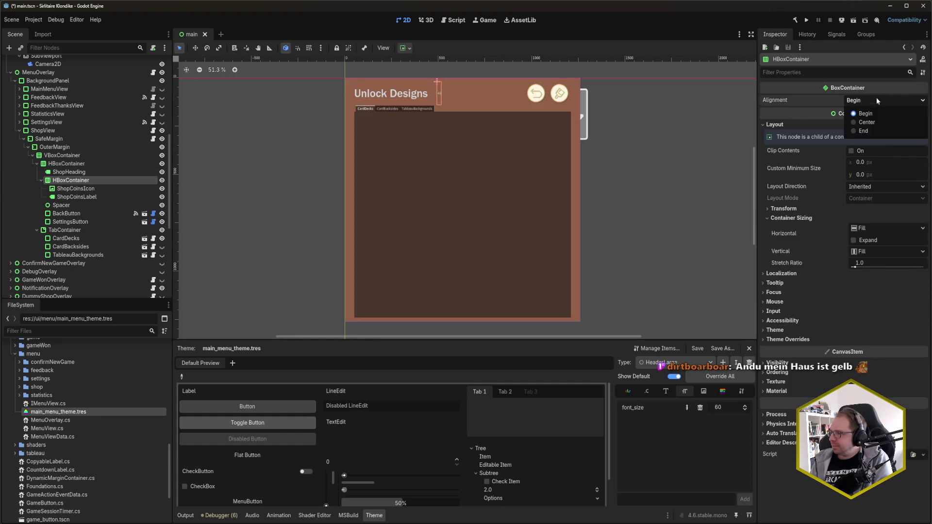
{"action": "left_click", "coordinate": [878, 120]}
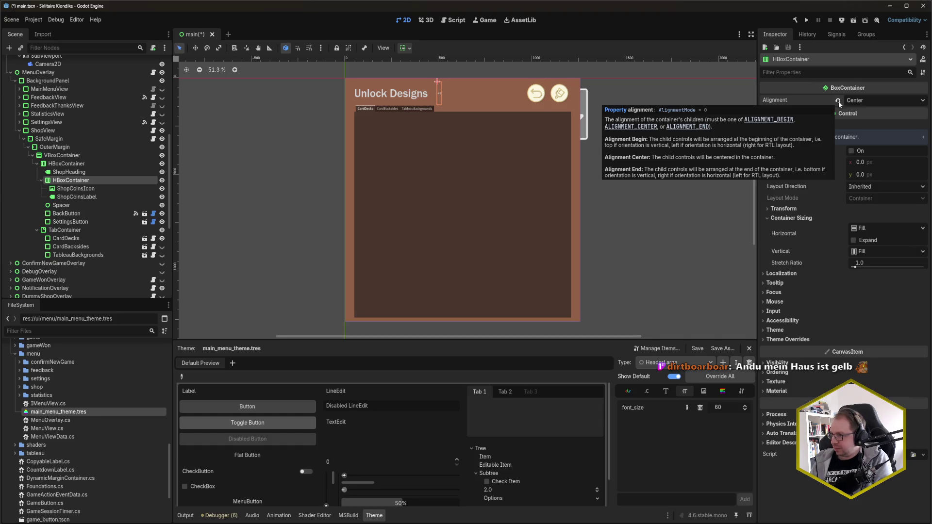
Set the coins HBoxContainer to expand horizontally and save the scene.
{"action": "left_click", "coordinate": [93, 205]}
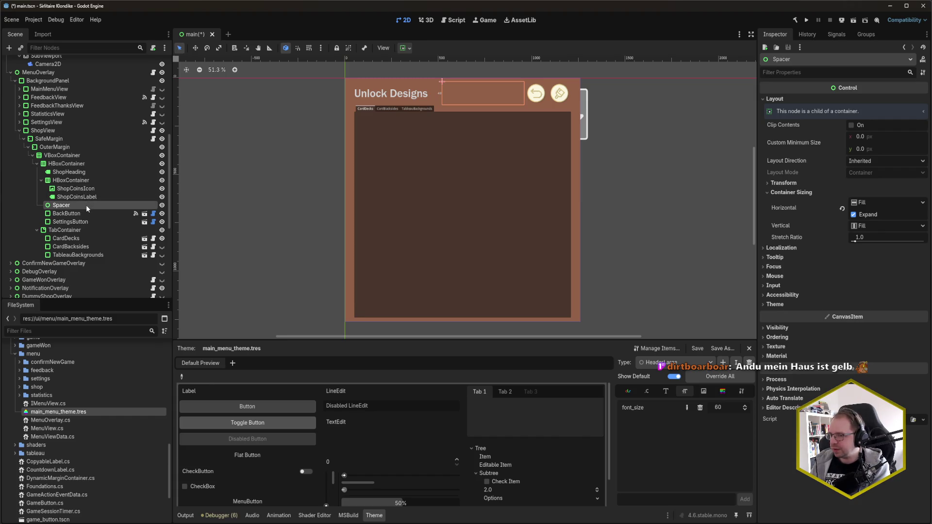
{"action": "left_click", "coordinate": [162, 205]}
{"action": "left_click", "coordinate": [71, 180]}
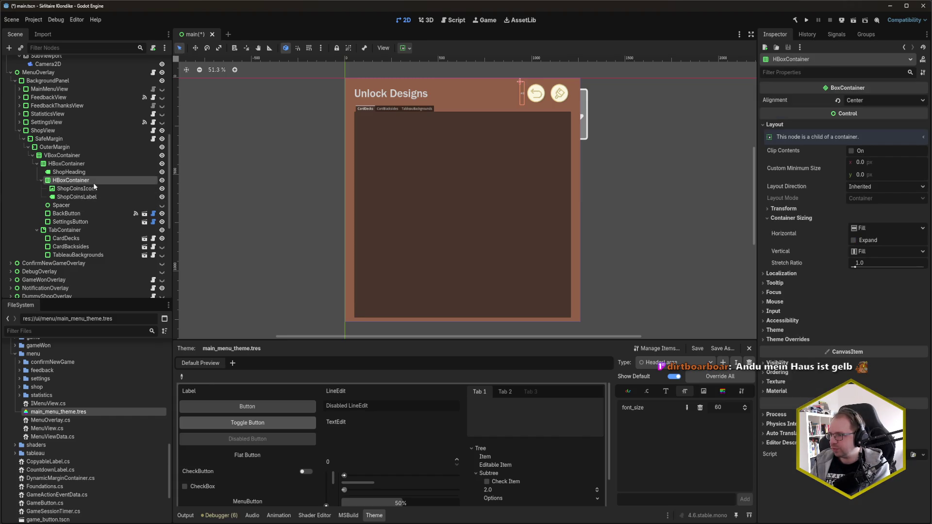
{"action": "left_click", "coordinate": [871, 241]}
{"action": "key", "text": "ctrl+s"}
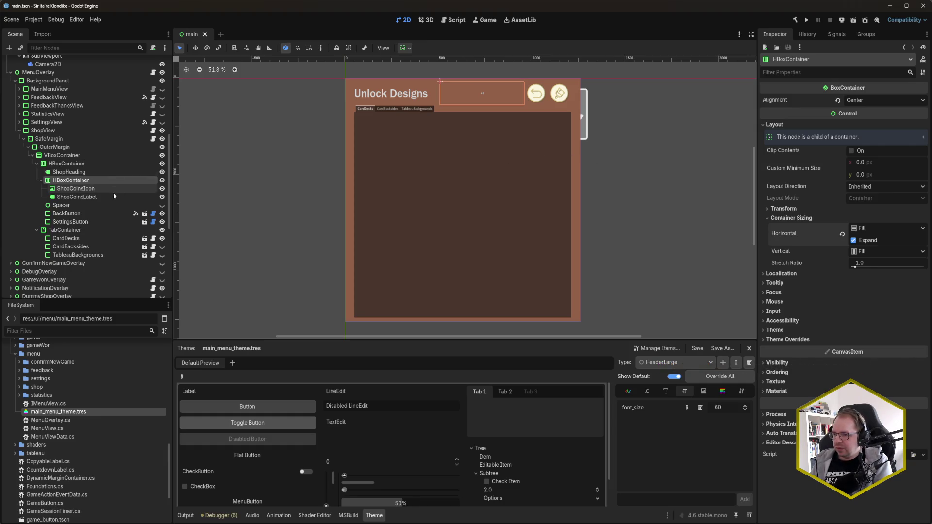
{"action": "left_click", "coordinate": [90, 197]}
{"action": "left_click", "coordinate": [95, 180]}
{"action": "left_click", "coordinate": [97, 196]}
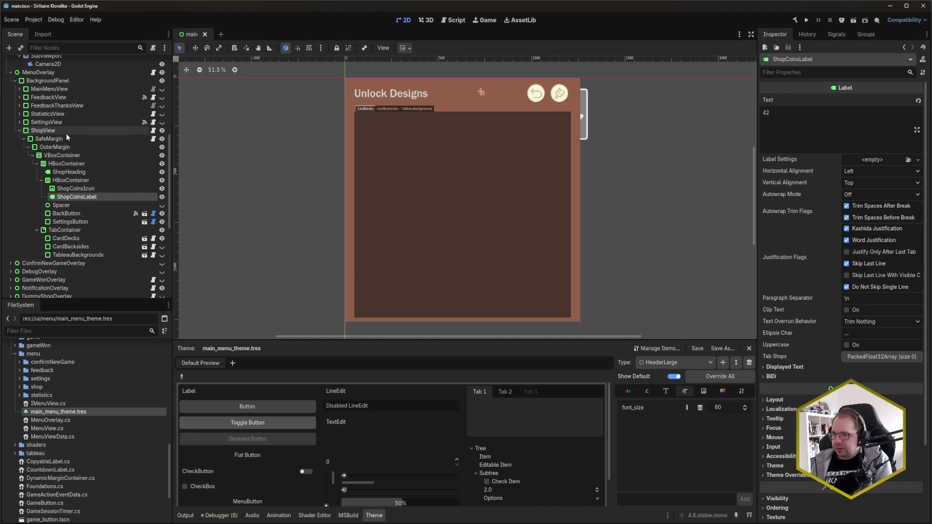
Add a custom CoinsLabel type to shop_theme.tres.
{"action": "left_click", "coordinate": [43, 130]}
{"action": "left_click", "coordinate": [891, 224]}
{"action": "left_click", "coordinate": [891, 224]}
{"action": "left_click", "coordinate": [675, 363]}
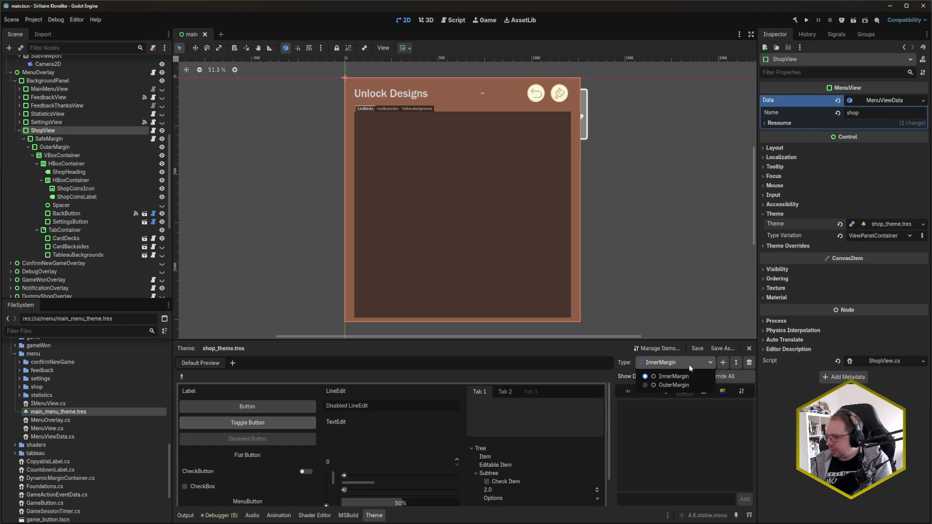
{"action": "left_click", "coordinate": [722, 362]}
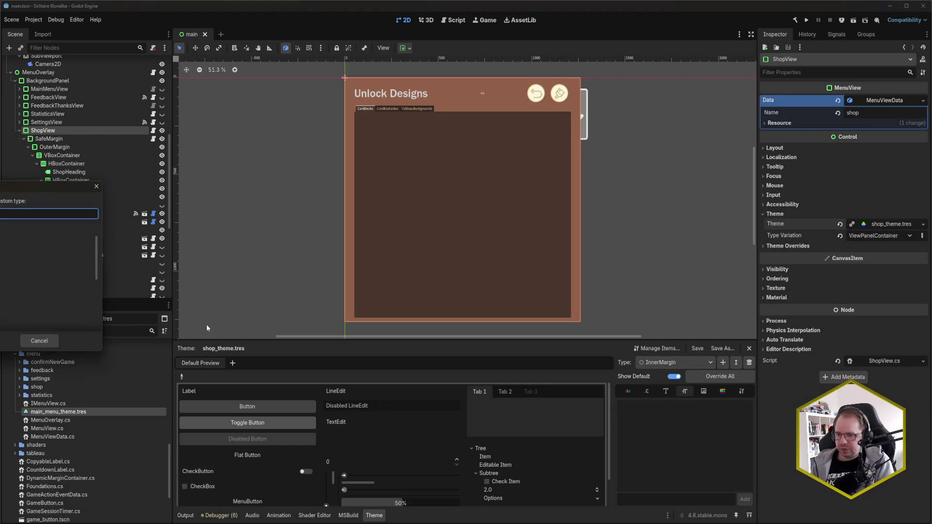
{"action": "type", "text": "CoinsLabel"}
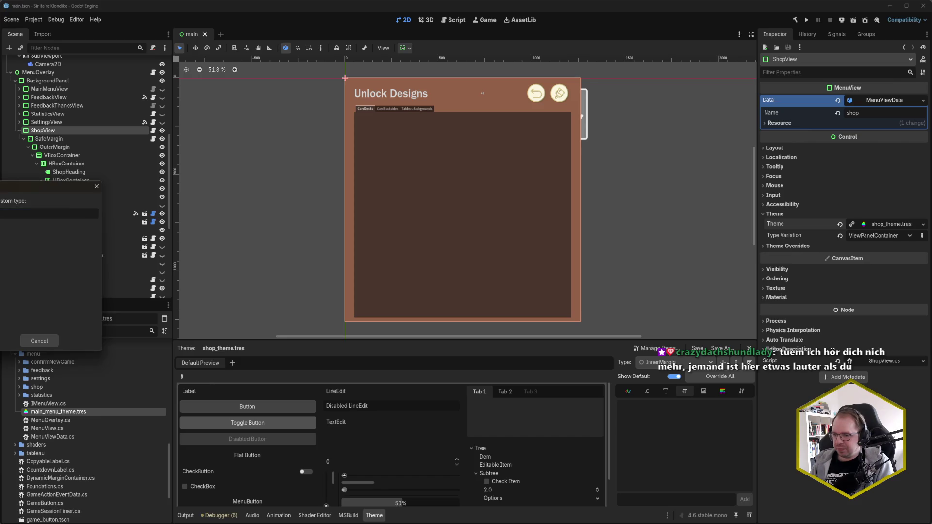
{"action": "key", "text": "Return"}
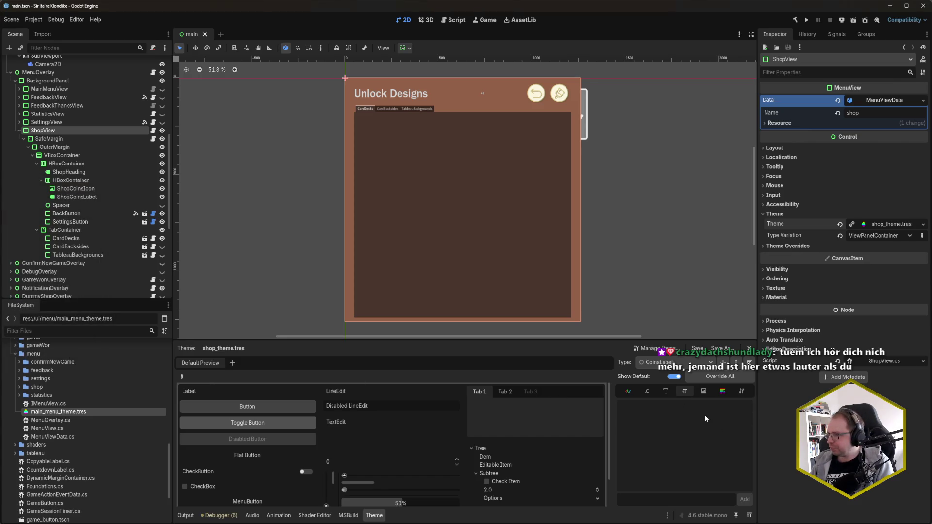
Give CoinsLabel a base type and a font_size override of 42, then save.
{"action": "left_click", "coordinate": [741, 391]}
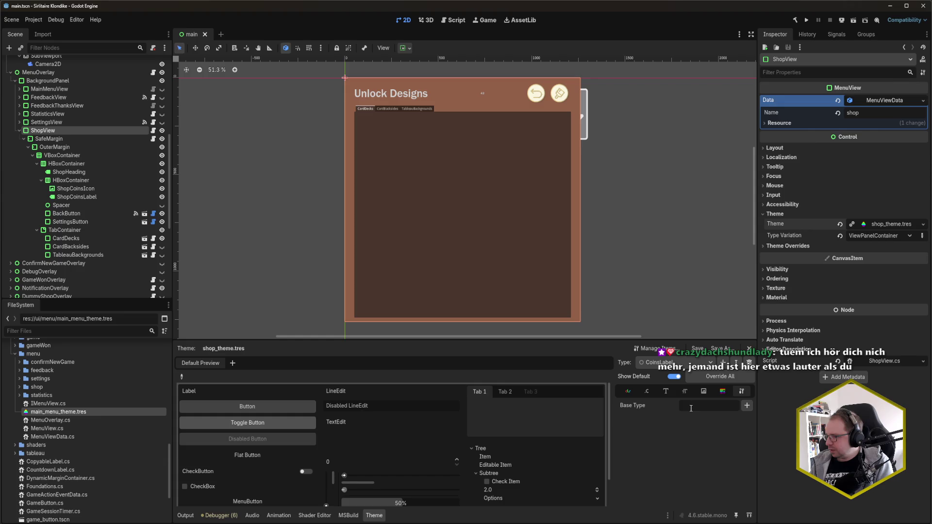
{"action": "left_click", "coordinate": [747, 406]}
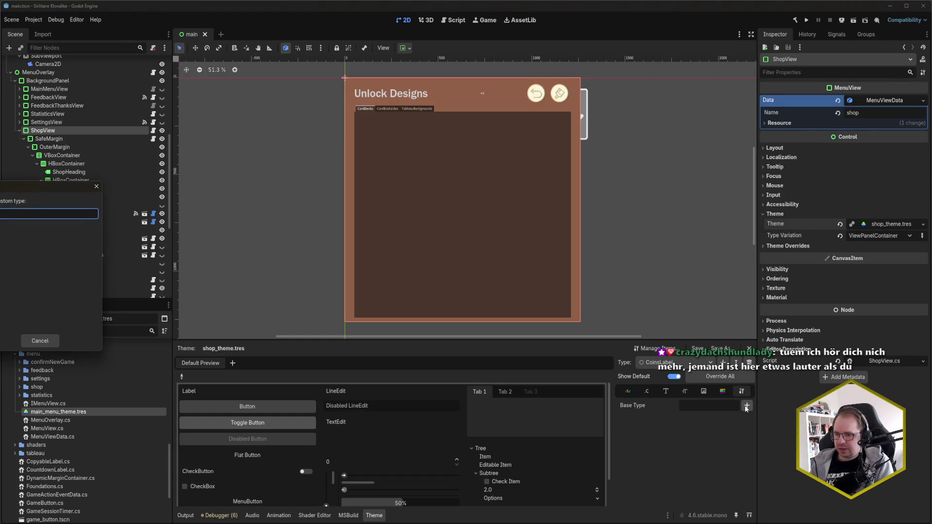
{"action": "left_click", "coordinate": [49, 265]}
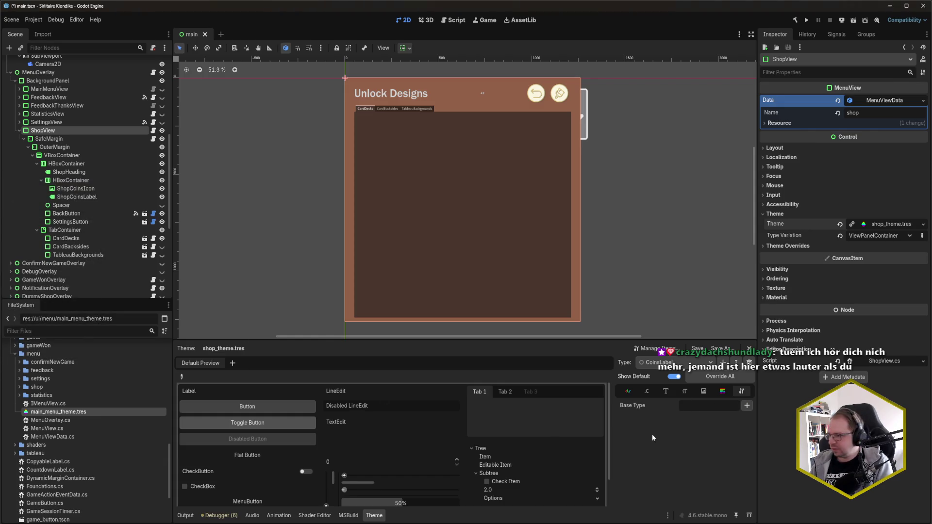
{"action": "left_click", "coordinate": [685, 391]}
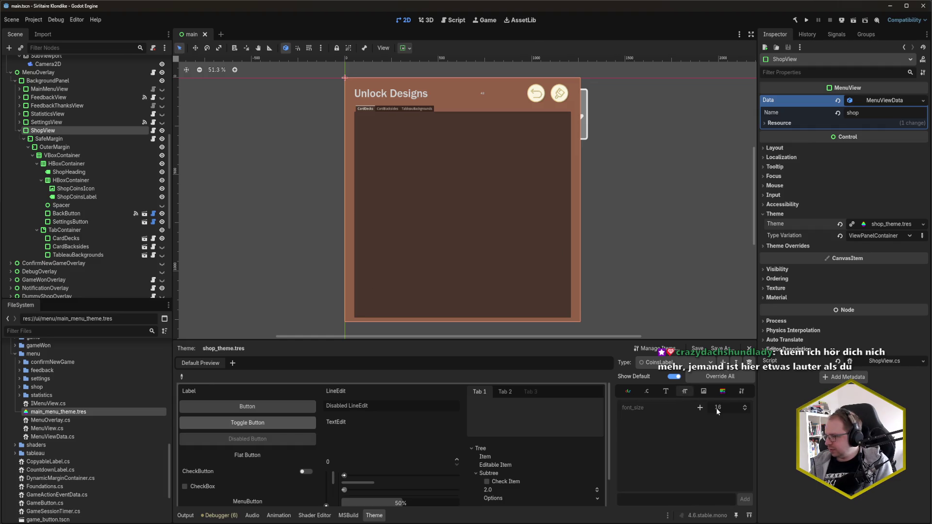
{"action": "left_click", "coordinate": [700, 408]}
{"action": "left_click", "coordinate": [730, 409]}
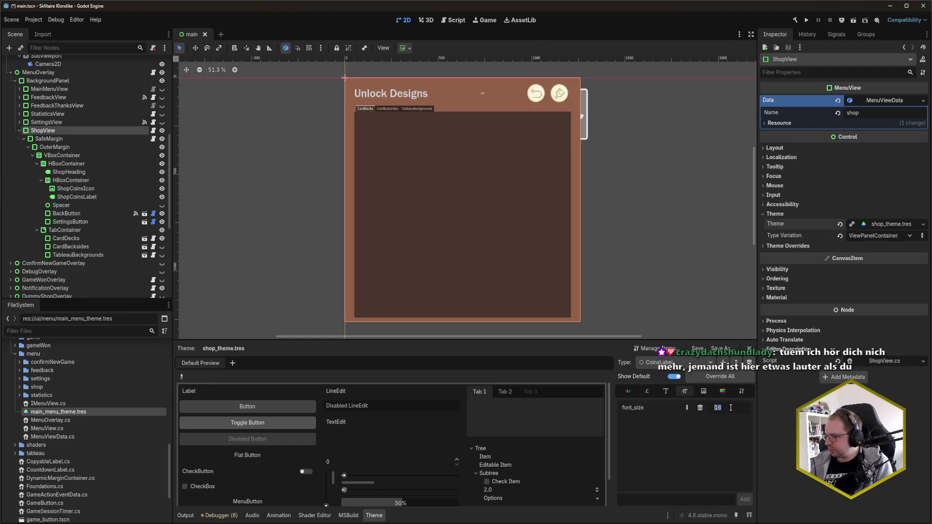
{"action": "type", "text": "42"}
{"action": "key", "text": "Return"}
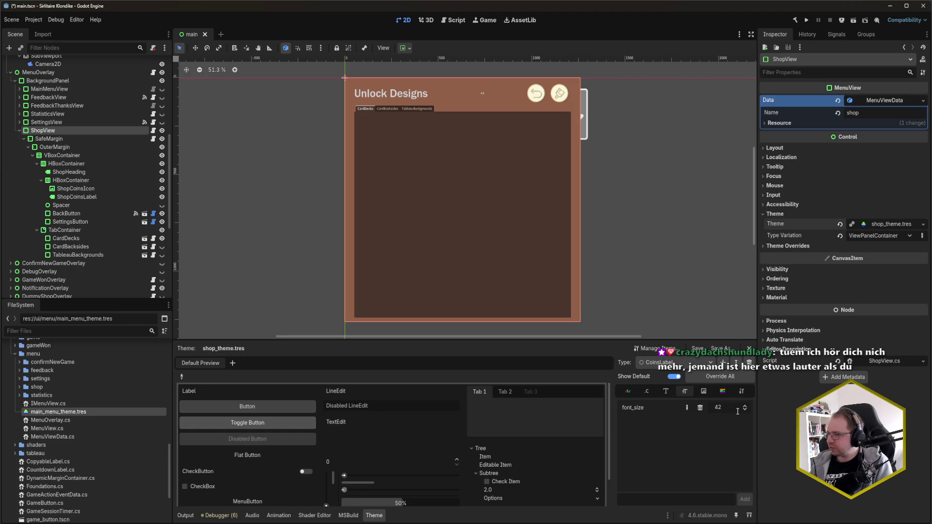
{"action": "key", "text": "ctrl+s"}
{"action": "left_click", "coordinate": [77, 196]}
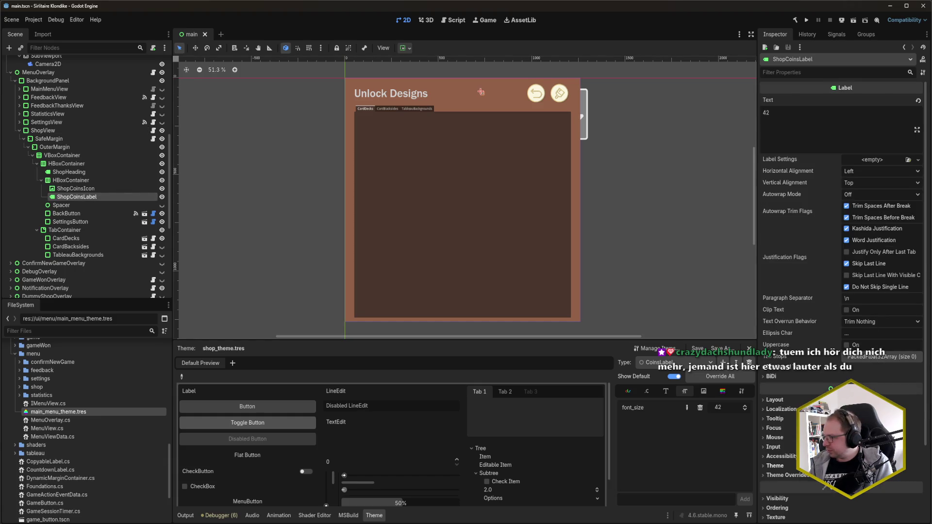
Apply the CoinsLabel type variation to ShopCoinsLabel and save the scene.
{"action": "left_click", "coordinate": [775, 466]}
{"action": "left_click", "coordinate": [916, 487]}
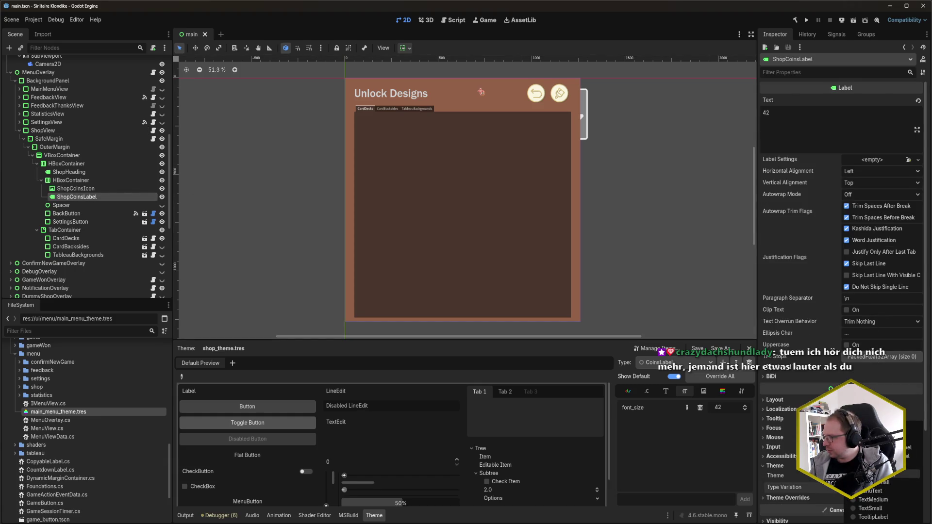
{"action": "left_click", "coordinate": [912, 439]}
{"action": "key", "text": "ctrl+s"}
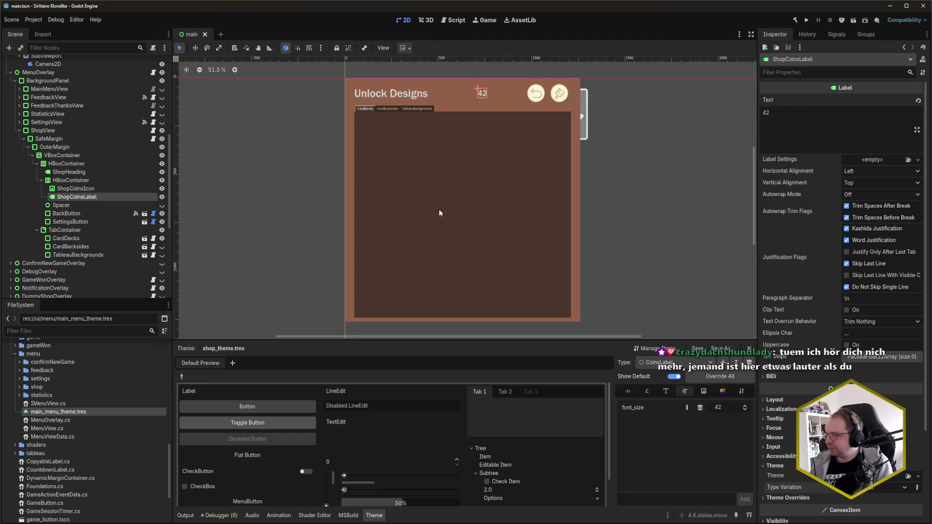
{"action": "left_click", "coordinate": [92, 189]}
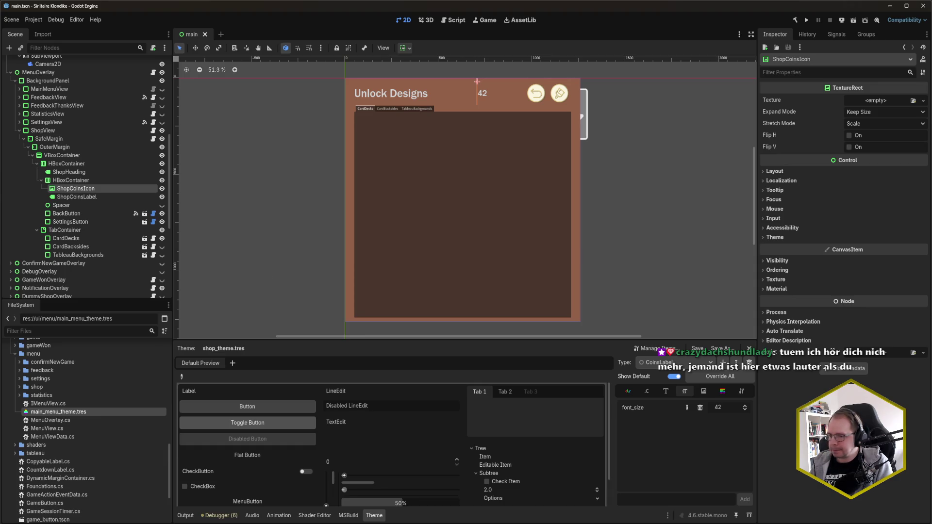
Assign icon_coins.svg from the Coins icons folder as ShopCoinsIcon's texture.
{"action": "scroll", "coordinate": [44, 424], "scroll_direction": "up", "scroll_amount": 10}
{"action": "double_click", "coordinate": [44, 370]}
{"action": "left_click", "coordinate": [20, 402]}
{"action": "mouse_move", "coordinate": [54, 407]}
{"action": "left_mouse_down"}
{"action": "mouse_move", "coordinate": [219, 406]}
{"action": "mouse_move", "coordinate": [901, 162]}
{"action": "mouse_move", "coordinate": [886, 104]}
{"action": "left_mouse_up"}
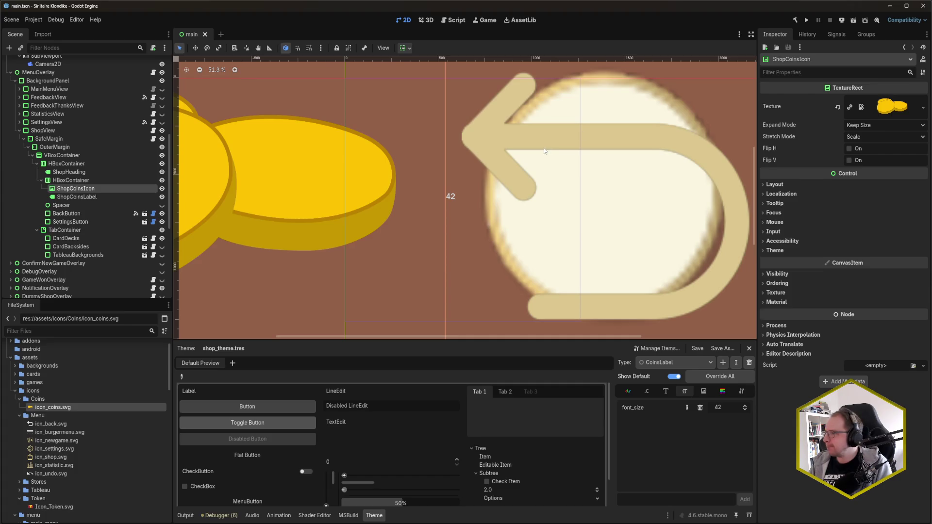
{"action": "left_click", "coordinate": [878, 139]}
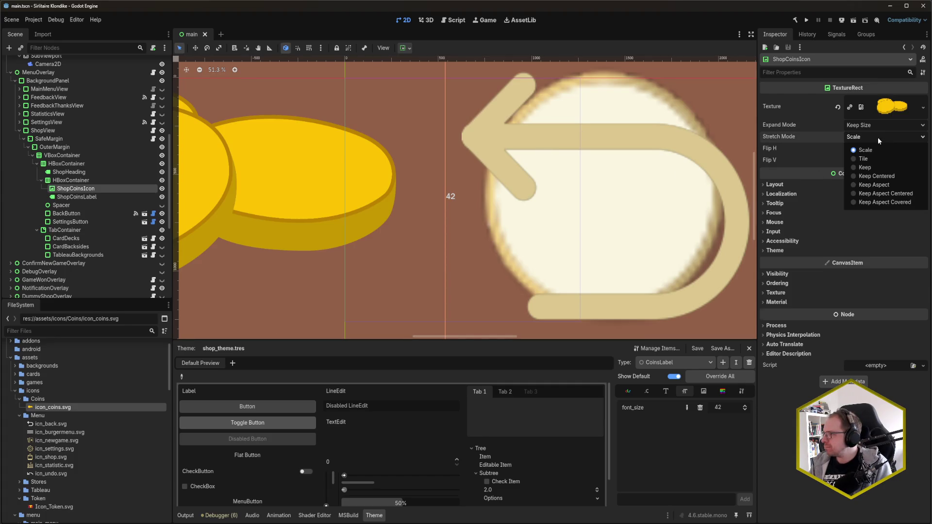
Try the coin icon's expand modes with a 60 × 60 minimum size, then reset the size.
{"action": "left_click", "coordinate": [877, 138]}
{"action": "left_click", "coordinate": [877, 127]}
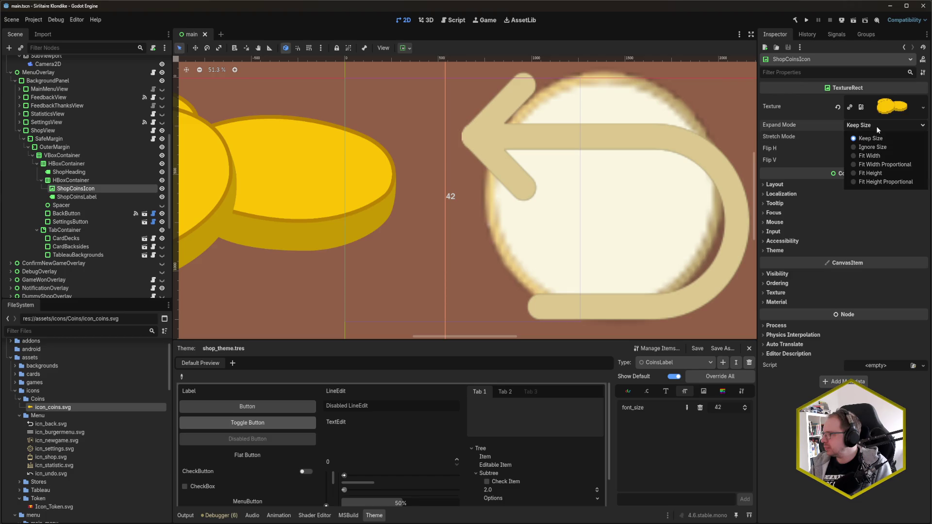
{"action": "left_click", "coordinate": [877, 147]}
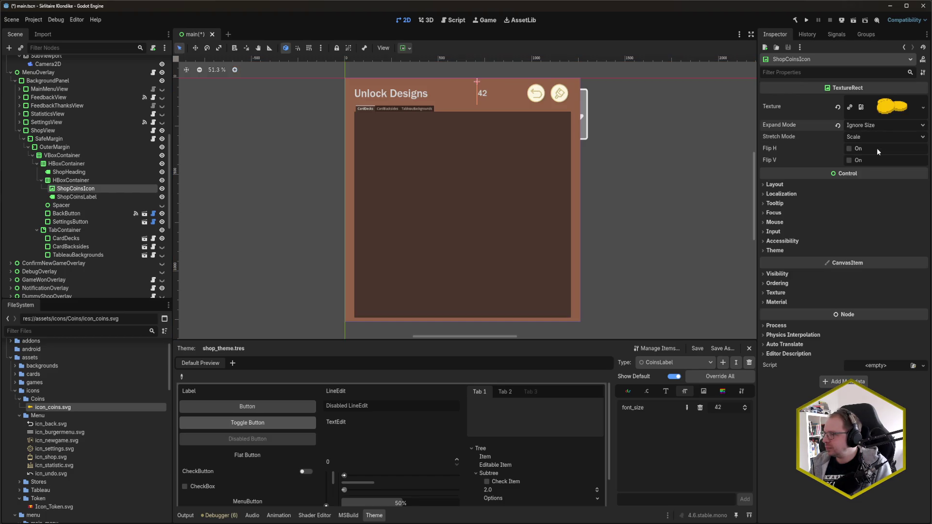
{"action": "left_click", "coordinate": [791, 183]}
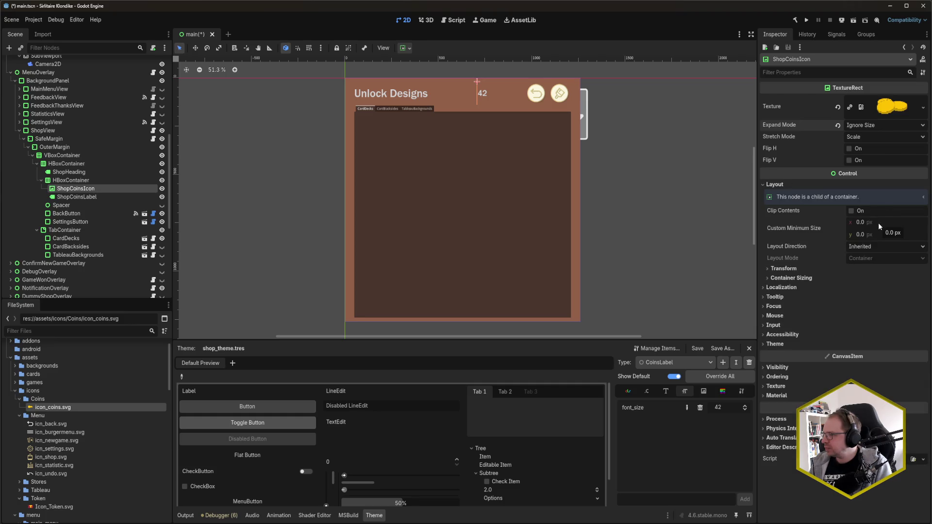
{"action": "left_click", "coordinate": [869, 126]}
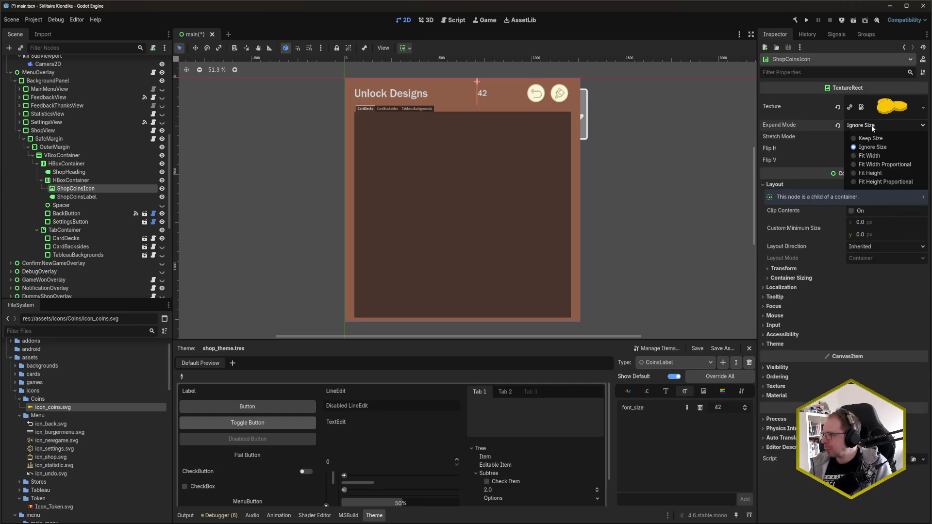
{"action": "left_click", "coordinate": [880, 173]}
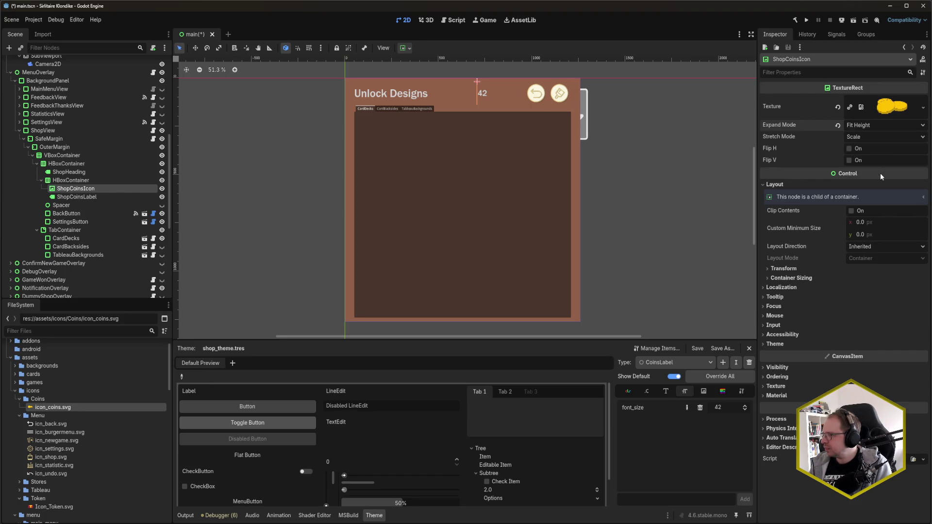
{"action": "left_click", "coordinate": [876, 235]}
{"action": "type", "text": "60"}
{"action": "key", "text": "Return"}
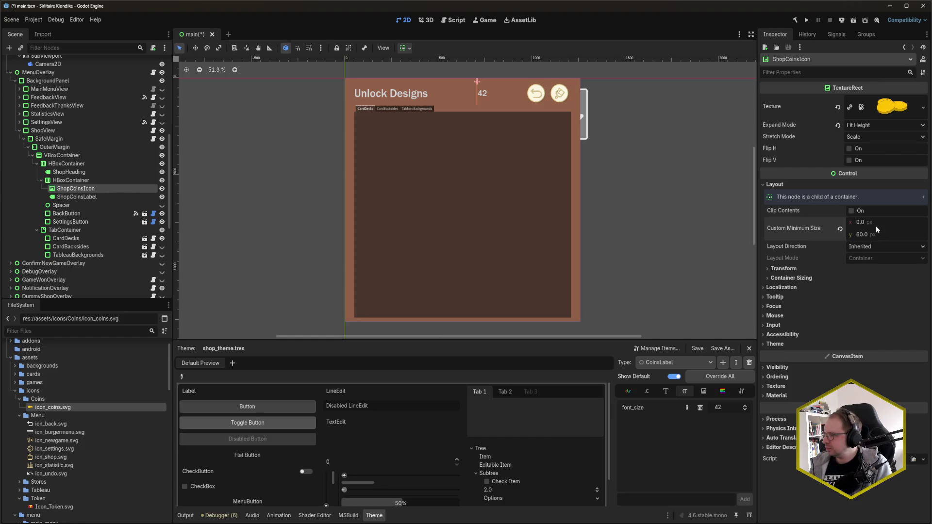
{"action": "type", "text": "60"}
{"action": "key", "text": "Return"}
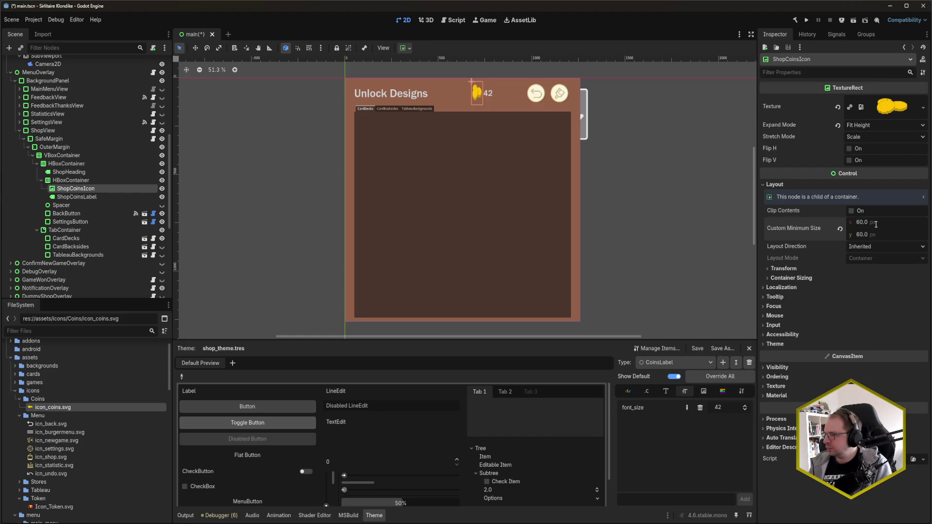
{"action": "left_click", "coordinate": [841, 229]}
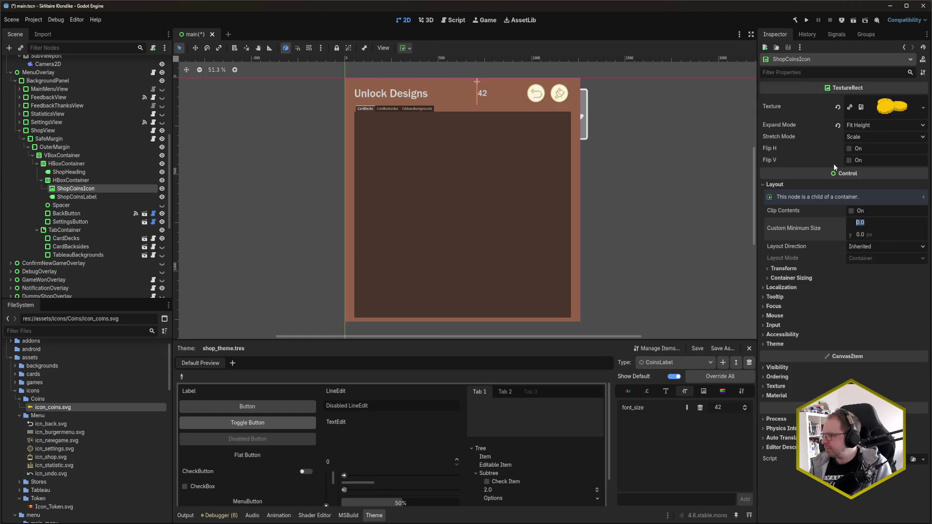
Give the coin icon a 60 × 60 minimum size and Ignore Size expand mode.
{"action": "left_click", "coordinate": [855, 125]}
{"action": "left_click", "coordinate": [893, 182]}
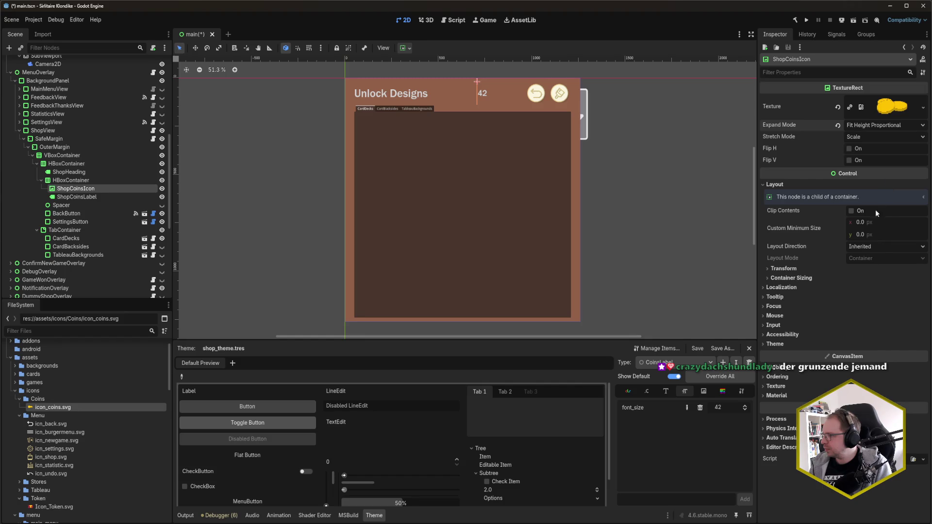
{"action": "type", "text": "60"}
{"action": "key", "text": "shift+Tab"}
{"action": "type", "text": "60"}
{"action": "key", "text": "Return"}
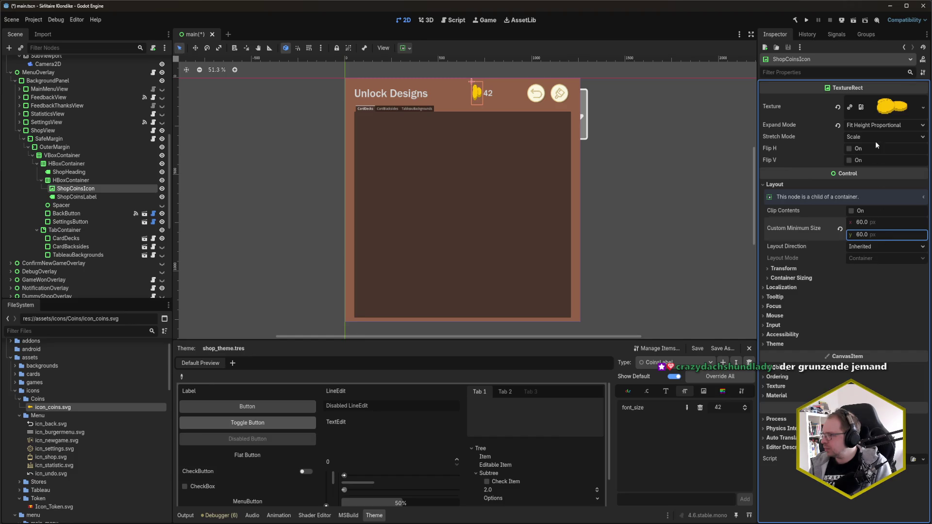
{"action": "left_click", "coordinate": [872, 126]}
{"action": "left_click", "coordinate": [881, 148]}
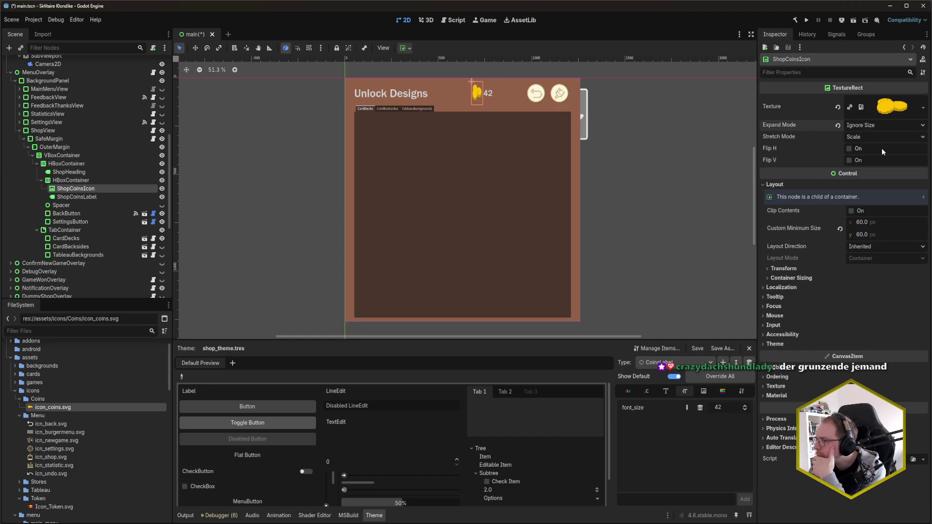
Reset the coin icon's Custom Minimum Size to 0 and set Expand Mode to Fit Width Proportional.
{"action": "left_click", "coordinate": [839, 229]}
{"action": "left_click", "coordinate": [796, 277]}
{"action": "left_click", "coordinate": [789, 269]}
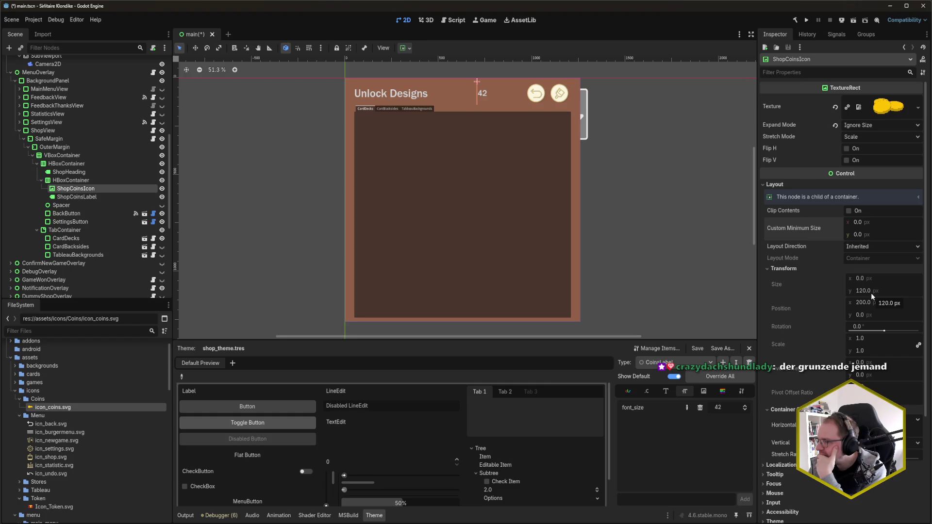
{"action": "left_click", "coordinate": [779, 186]}
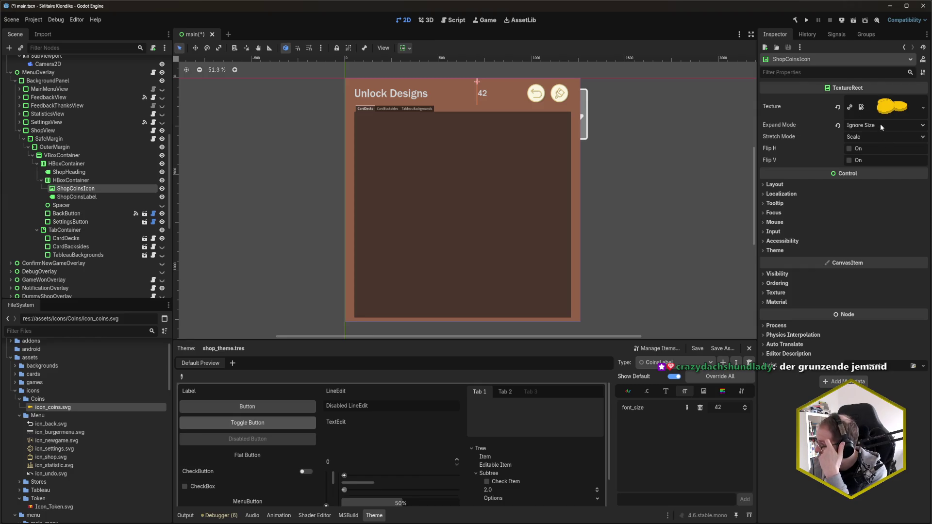
{"action": "left_click", "coordinate": [881, 125]}
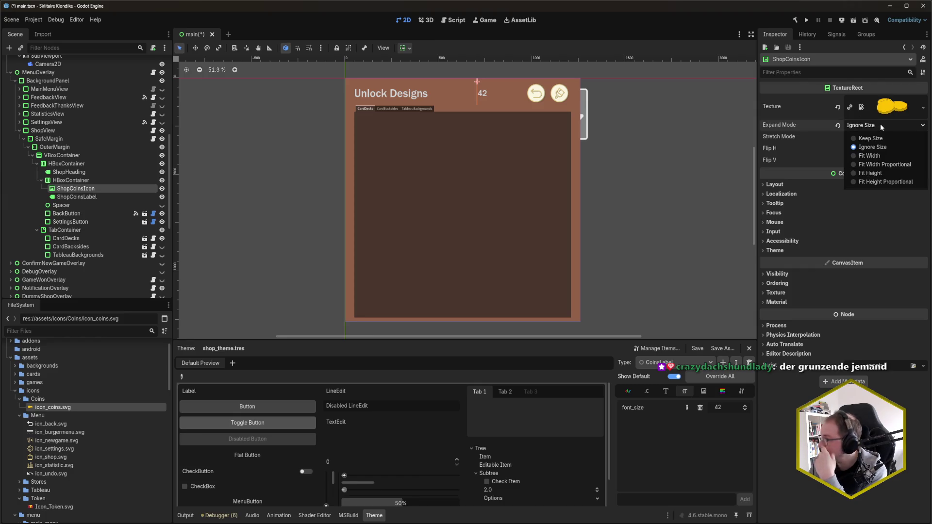
{"action": "left_click", "coordinate": [876, 165]}
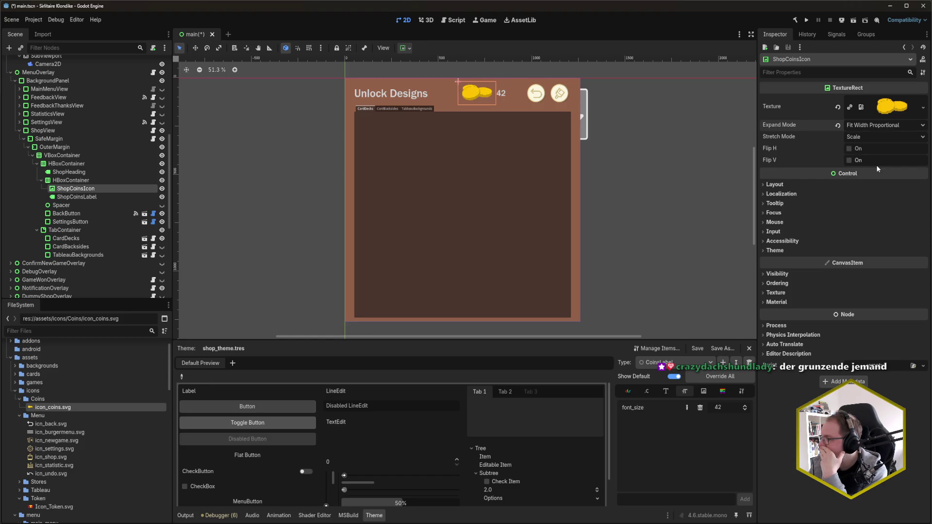
{"action": "left_click", "coordinate": [644, 118]}
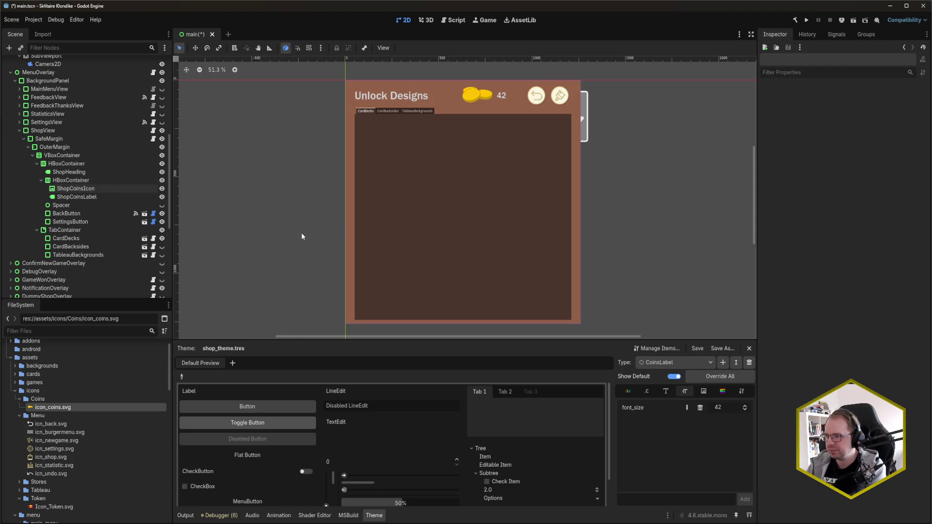
Select the TabContainer node in the Scene dock.
{"action": "left_click", "coordinate": [112, 232]}
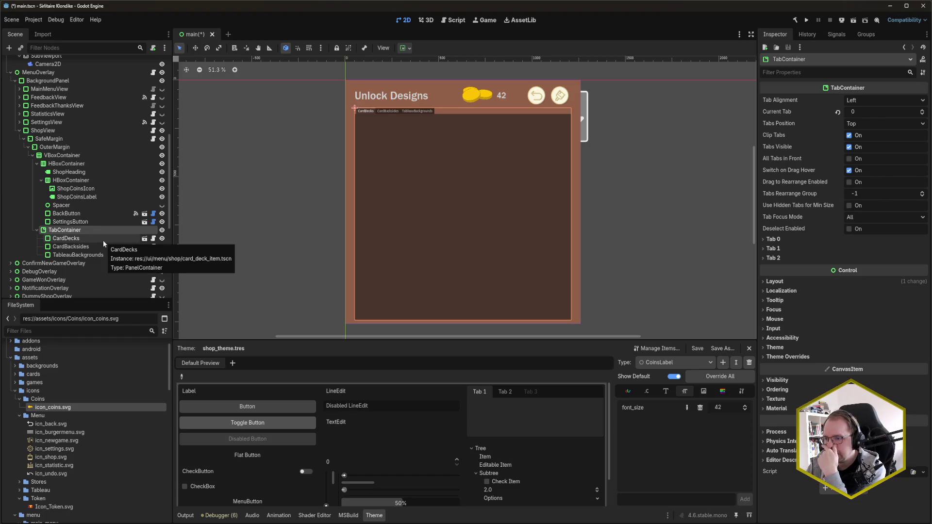
Inspect the CardBacksides, CardDecks and TabContainer nodes and the TabContainer's layout properties.
{"action": "left_click", "coordinate": [93, 246]}
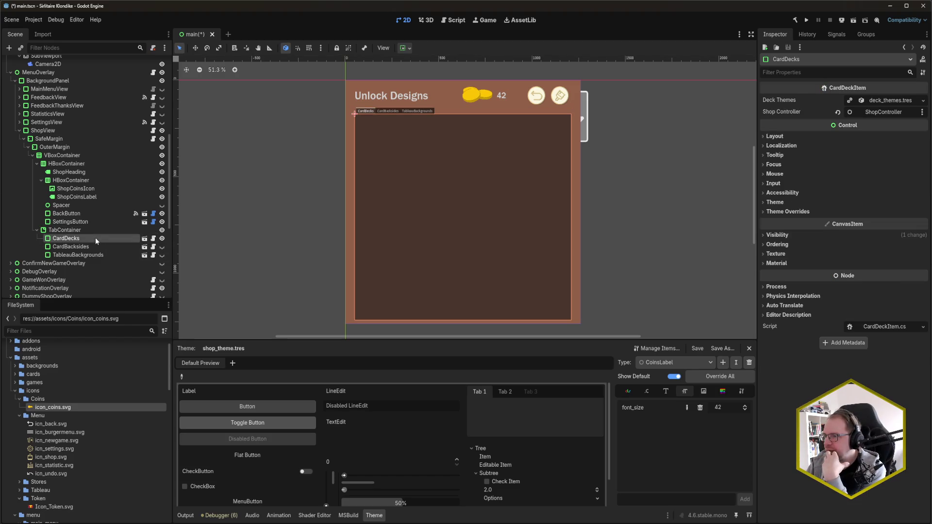
{"action": "left_click", "coordinate": [93, 257]}
{"action": "left_click", "coordinate": [87, 240]}
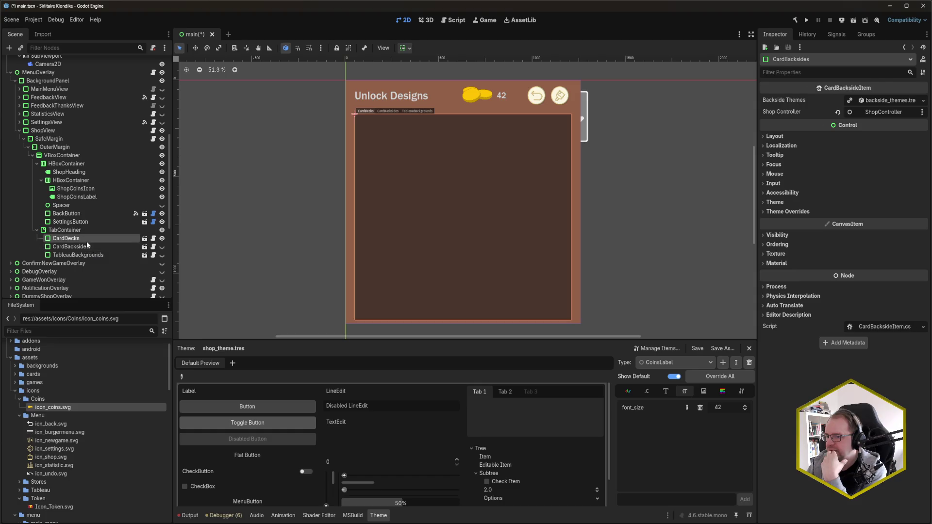
{"action": "left_click", "coordinate": [82, 230]}
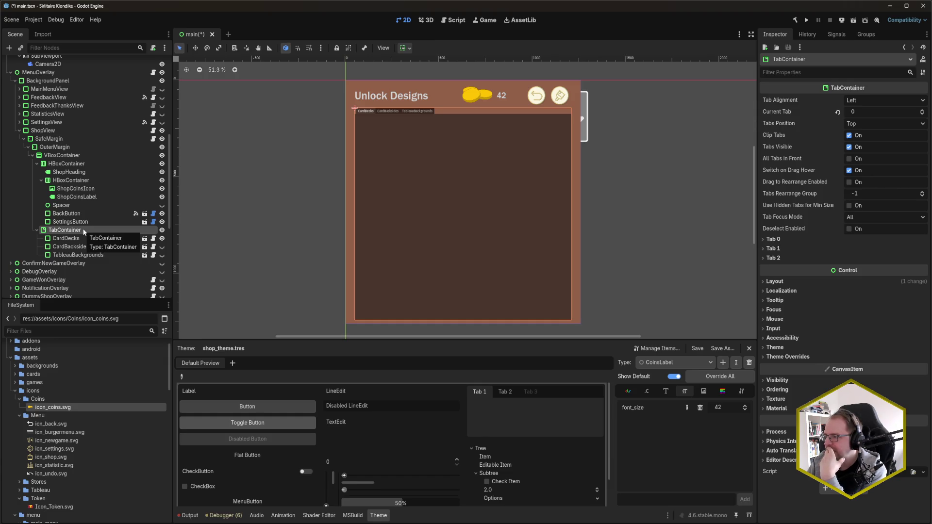
{"action": "left_click", "coordinate": [784, 281]}
{"action": "left_click", "coordinate": [785, 282]}
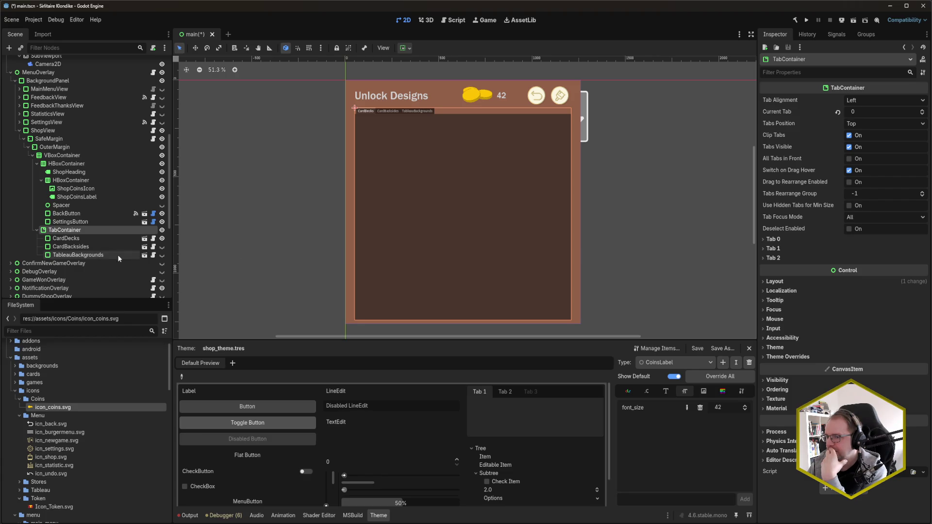
{"action": "left_click", "coordinate": [97, 240]}
{"action": "left_click", "coordinate": [97, 231]}
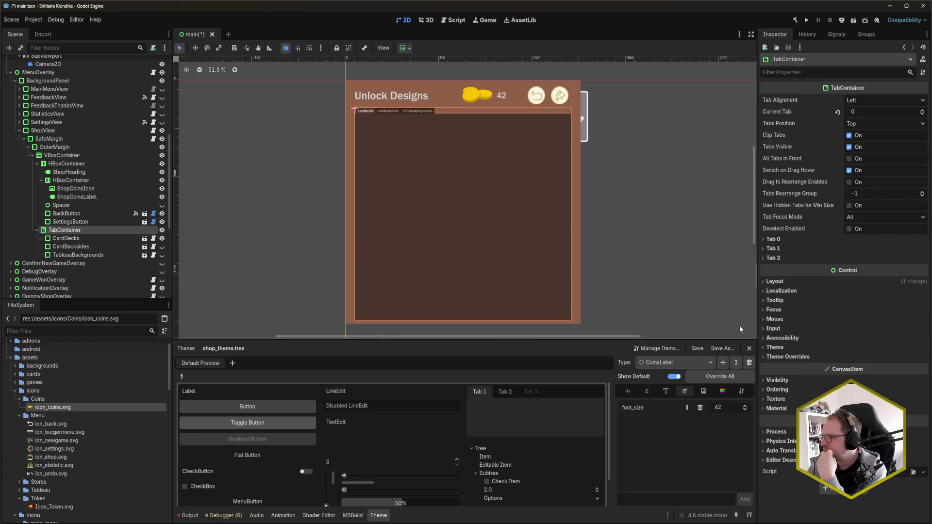
Preview Tab 2 in the theme editor, select CardDecks and begin adding a custom theme type.
{"action": "scroll", "coordinate": [320, 466], "scroll_direction": "down", "scroll_amount": 1}
{"action": "scroll", "coordinate": [321, 465], "scroll_direction": "up", "scroll_amount": 1}
{"action": "left_click", "coordinate": [502, 391]}
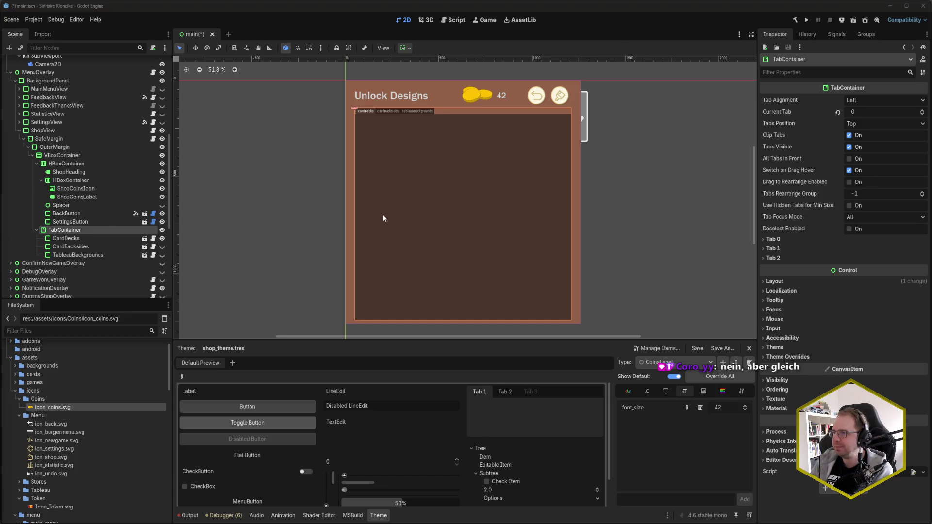
{"action": "left_click", "coordinate": [325, 30]}
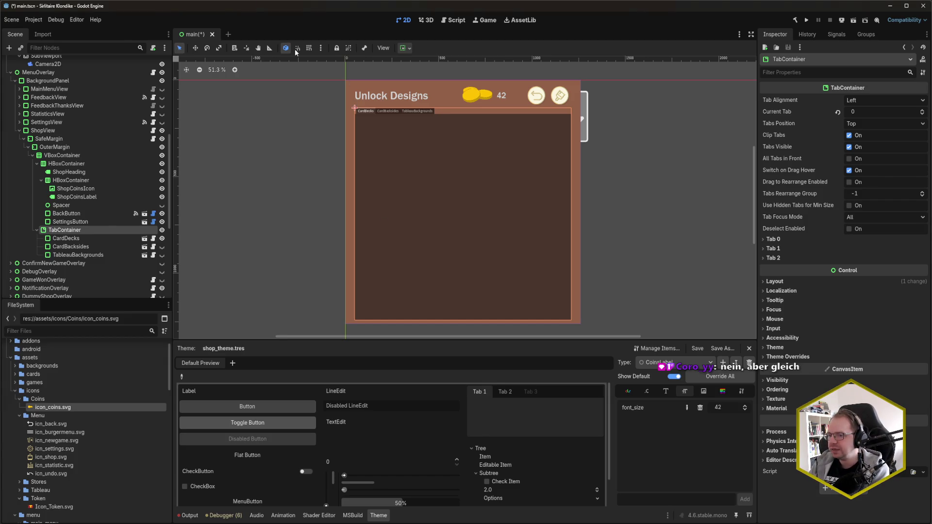
{"action": "left_click", "coordinate": [83, 237]}
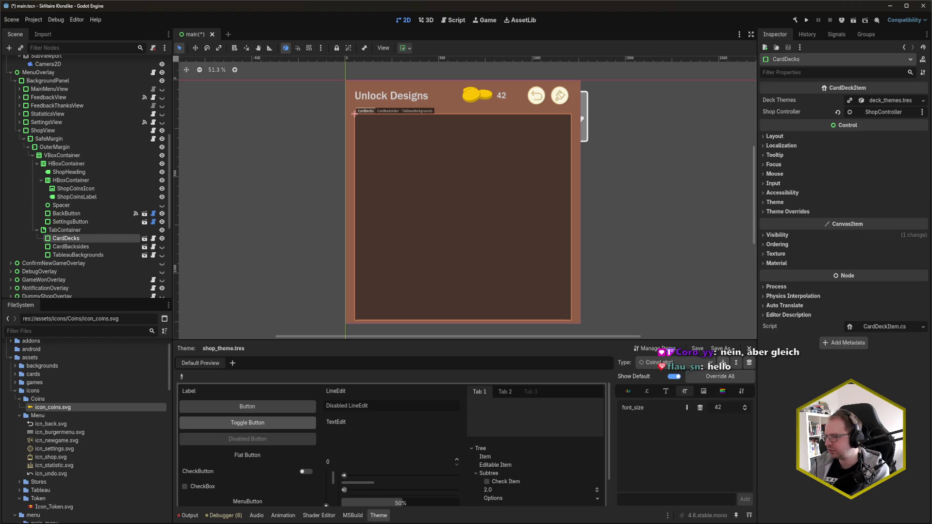
{"action": "left_click", "coordinate": [724, 363]}
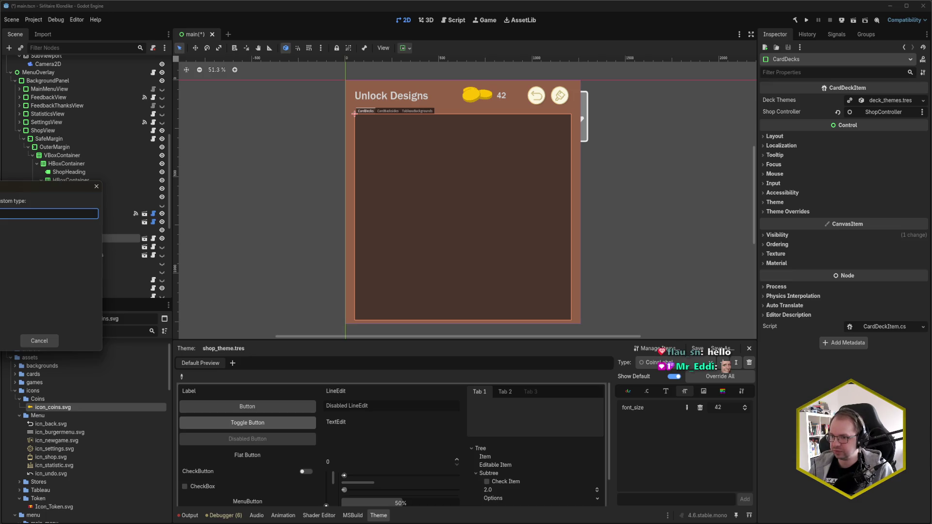
{"action": "type", "text": "ShopPanelContainer"}
Add the custom type ShopPanelContainer to shop_theme.tres.
{"action": "key", "text": "Return"}
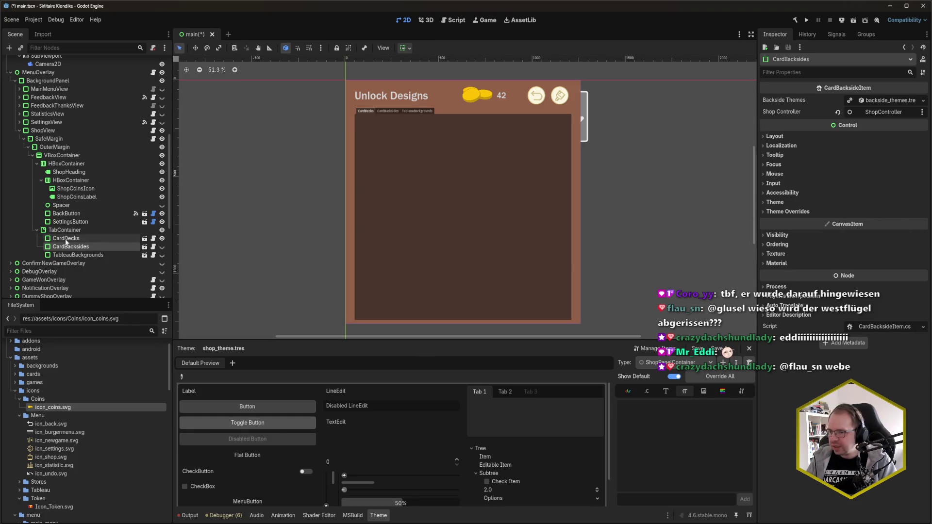
Select the three tab pages and set ShopPanelContainer's base type to PanelContainer.
{"action": "left_click", "coordinate": [71, 255], "text": "shift"}
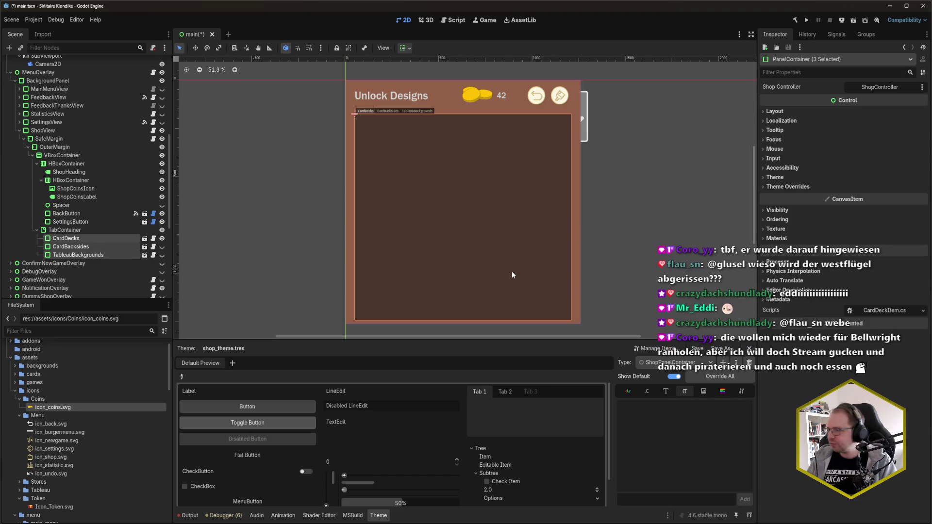
{"action": "left_click", "coordinate": [810, 178]}
{"action": "left_click", "coordinate": [882, 198]}
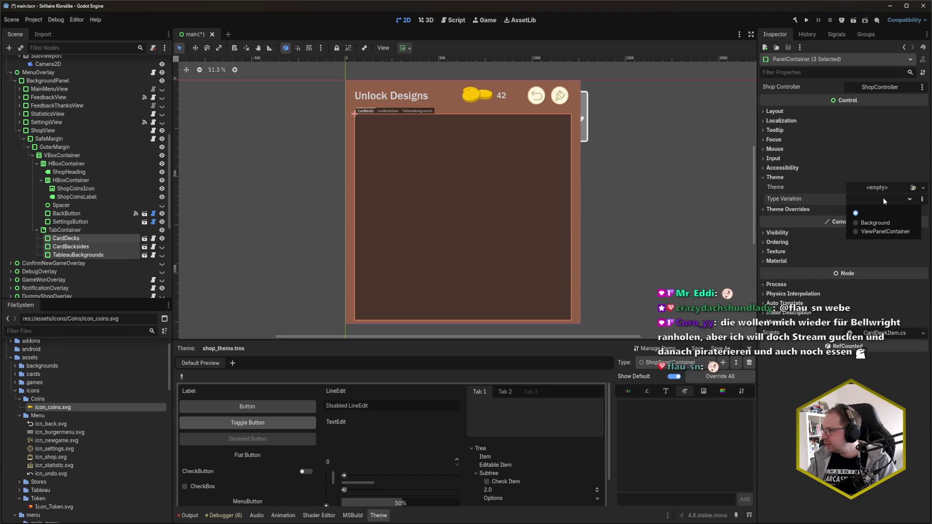
{"action": "left_click", "coordinate": [883, 197]}
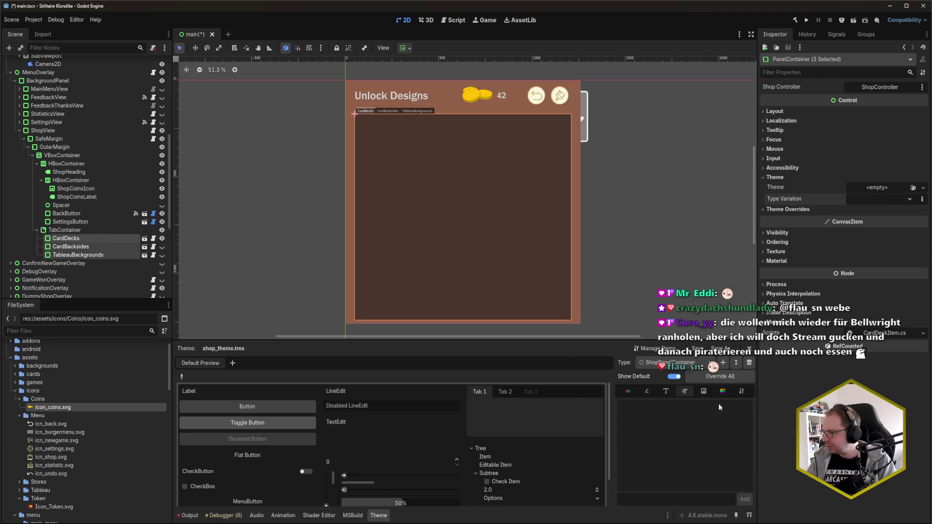
{"action": "left_click", "coordinate": [741, 391]}
{"action": "left_click", "coordinate": [747, 405]}
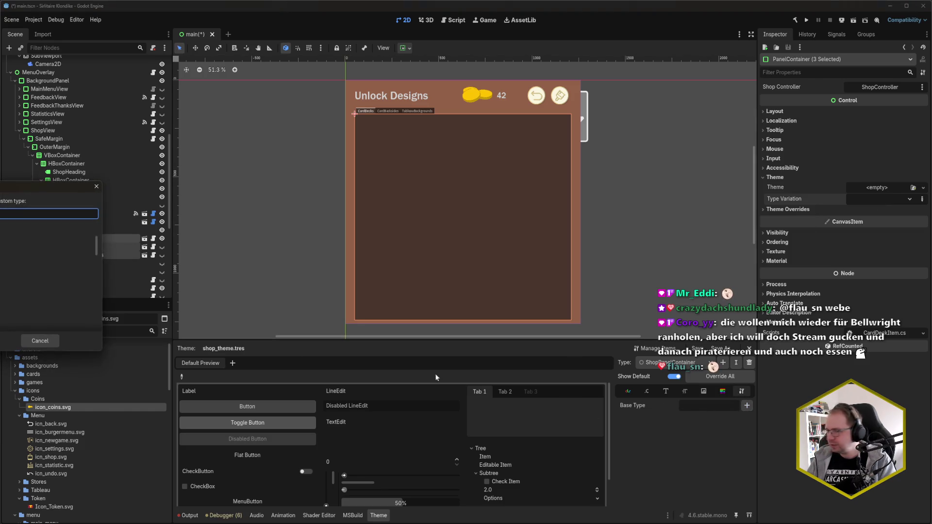
{"action": "key", "text": "Escape"}
Save the scene and reselect the three tab pages to view their theme settings.
{"action": "key", "text": "ctrl+s"}
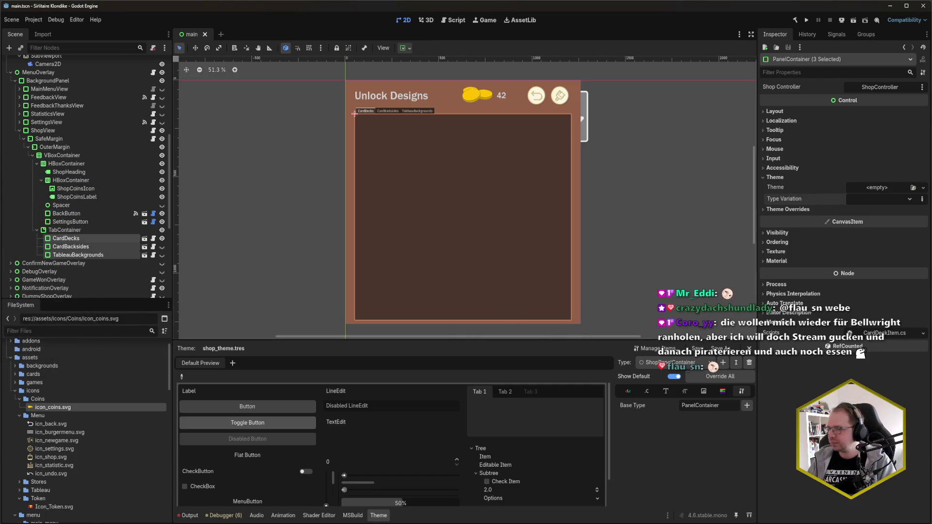
{"action": "left_click", "coordinate": [65, 230]}
{"action": "left_click", "coordinate": [66, 238]}
{"action": "left_click", "coordinate": [78, 254], "text": "shift"}
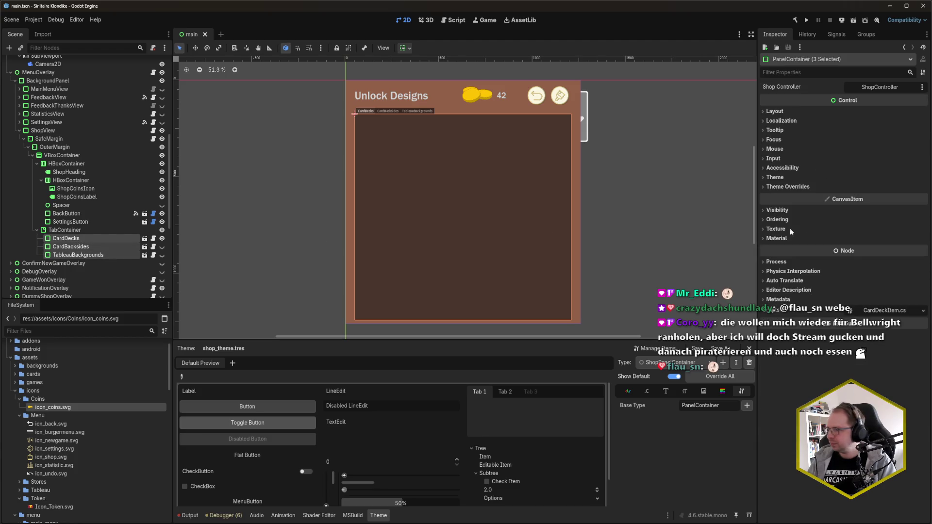
{"action": "left_click", "coordinate": [775, 178]}
Set the three pages' Type Variation to ShopPanelContainer and save.
{"action": "left_click", "coordinate": [888, 199]}
{"action": "left_click", "coordinate": [888, 231]}
{"action": "key", "text": "ctrl+s"}
Give ShopPanelContainer a new StyleBoxTexture panel style override and save the scene.
{"action": "left_click", "coordinate": [66, 238]}
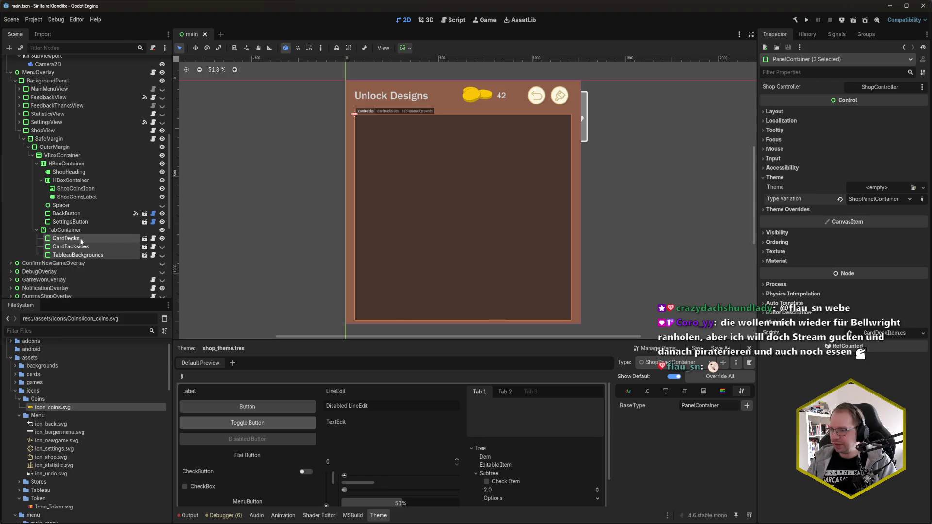
{"action": "left_click", "coordinate": [722, 390]}
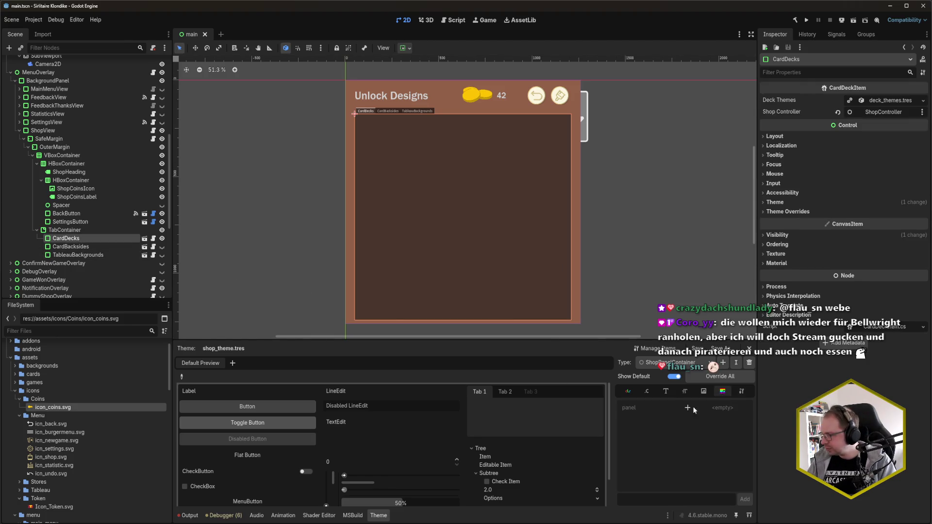
{"action": "left_click", "coordinate": [686, 407]}
{"action": "left_click", "coordinate": [725, 408]}
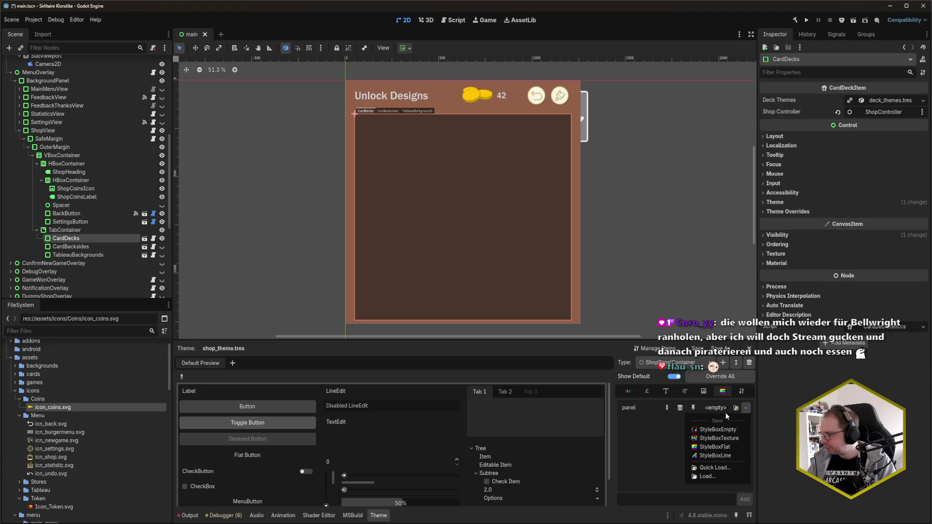
{"action": "left_click", "coordinate": [725, 443]}
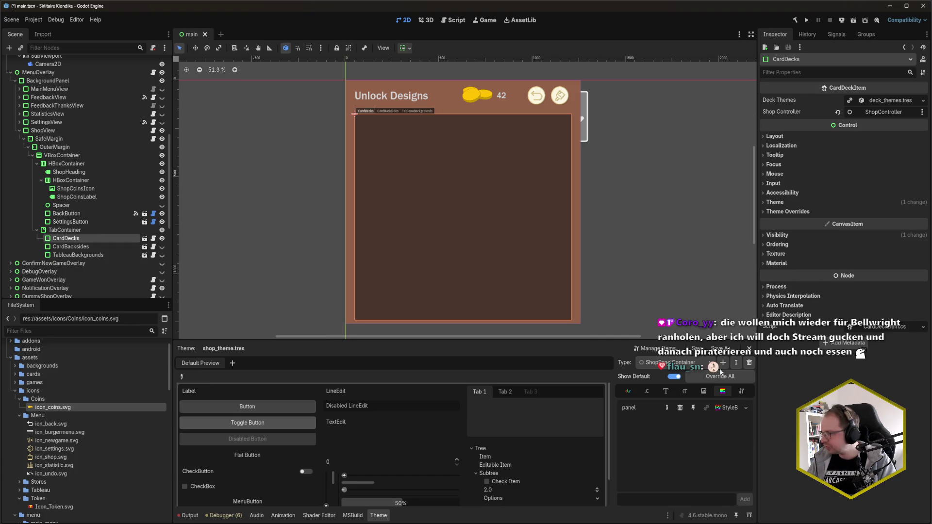
{"action": "left_click", "coordinate": [719, 408]}
{"action": "key", "text": "ctrl+s"}
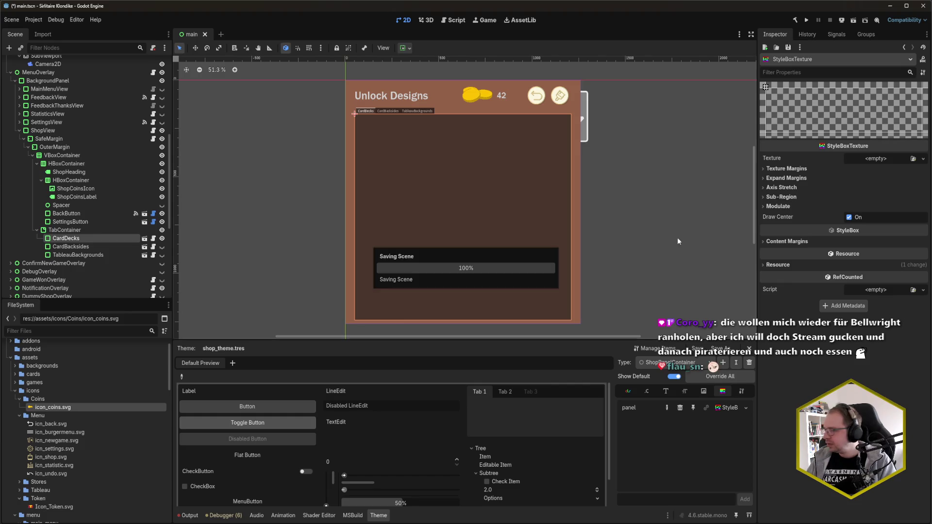
Assign frame_big.svg from the FileSystem as the StyleBoxTexture's texture.
{"action": "scroll", "coordinate": [88, 397], "scroll_direction": "up", "scroll_amount": 2}
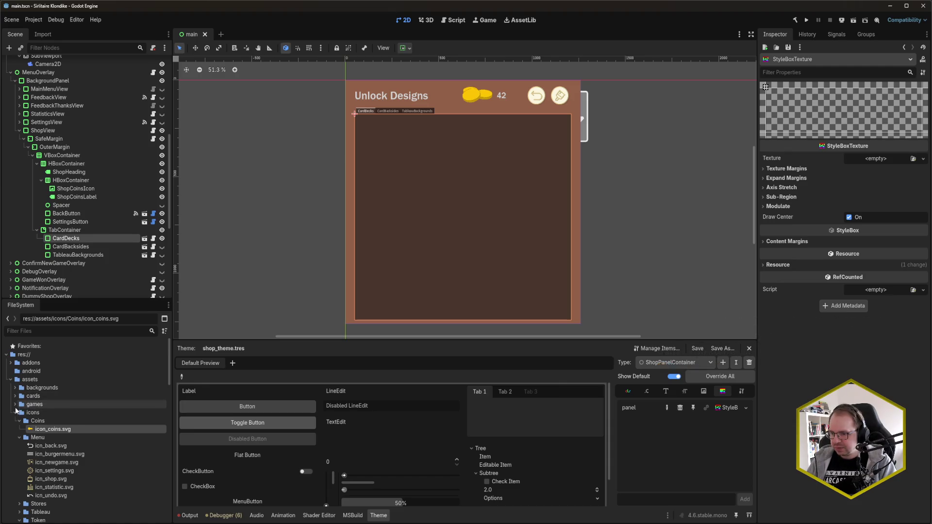
{"action": "scroll", "coordinate": [22, 432], "scroll_direction": "down", "scroll_amount": 3}
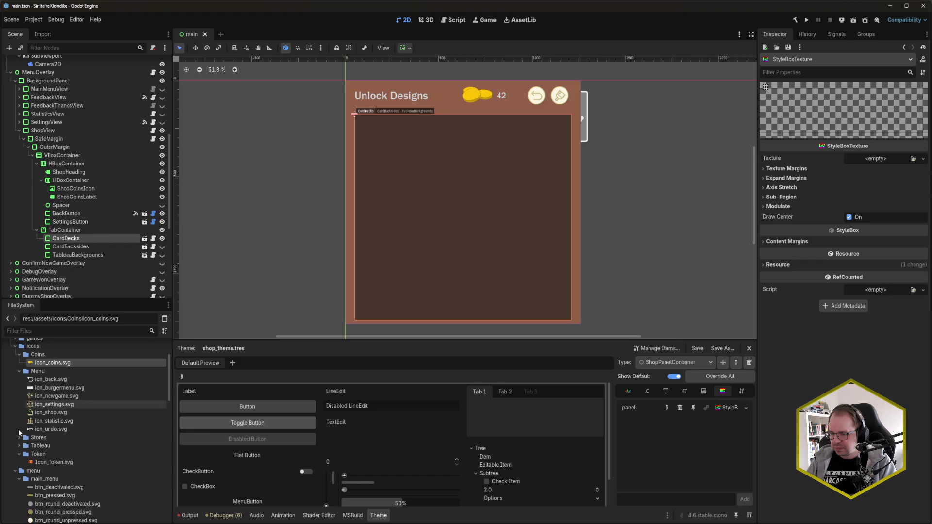
{"action": "scroll", "coordinate": [27, 442], "scroll_direction": "down", "scroll_amount": 5}
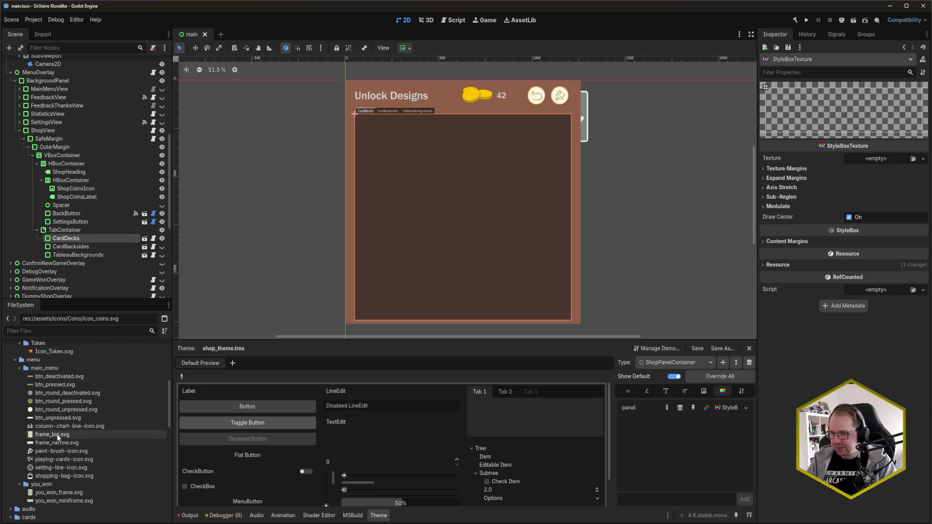
{"action": "mouse_move", "coordinate": [57, 437]}
{"action": "mouse_move", "coordinate": [58, 434]}
{"action": "left_mouse_down"}
{"action": "mouse_move", "coordinate": [148, 437]}
{"action": "mouse_move", "coordinate": [880, 166]}
{"action": "mouse_move", "coordinate": [878, 160]}
{"action": "left_mouse_up"}
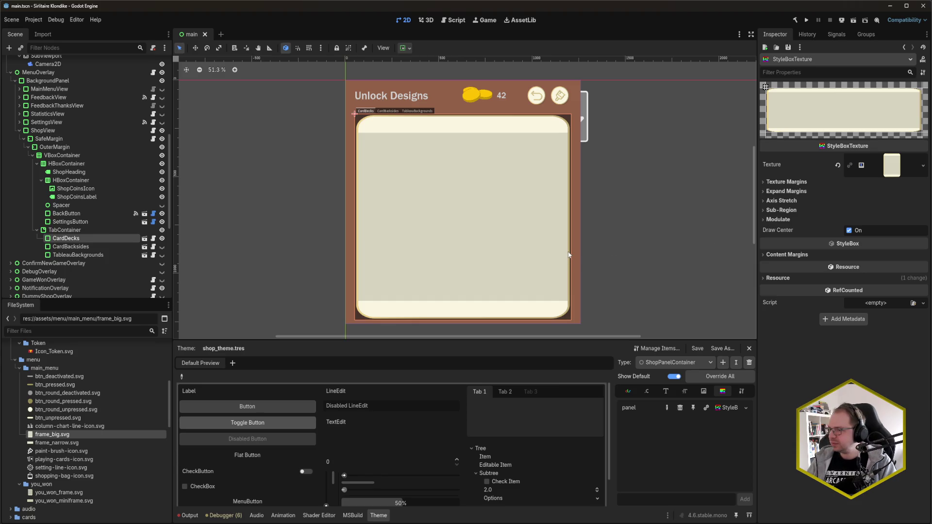
Expand the texture, expand, axis stretch and content margin sections, then save the scene.
{"action": "left_click", "coordinate": [786, 182]}
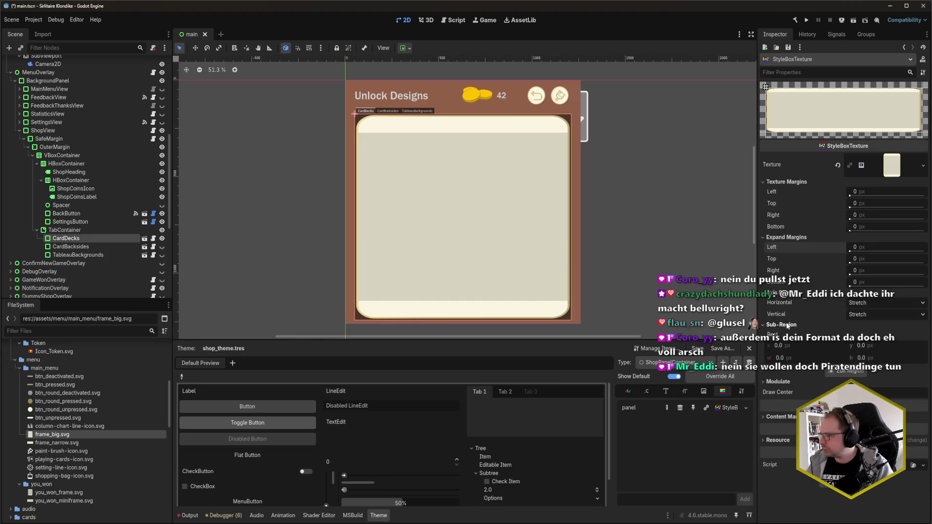
{"action": "left_click", "coordinate": [786, 236]}
{"action": "left_click", "coordinate": [781, 292]}
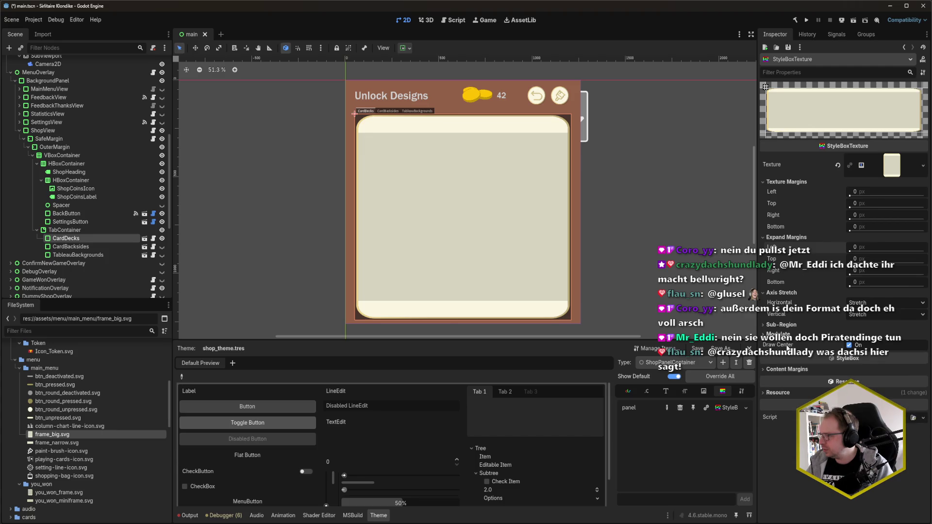
{"action": "left_click", "coordinate": [787, 369]}
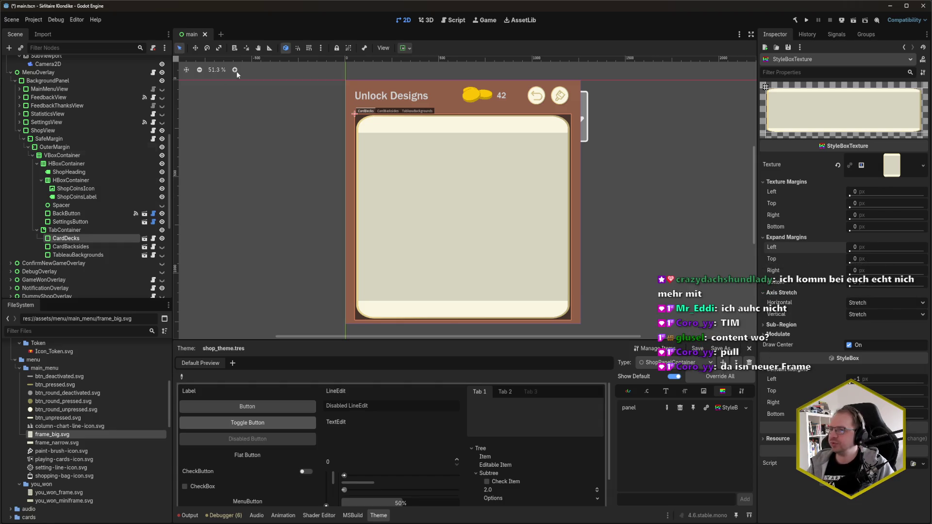
{"action": "key", "text": "ctrl+s"}
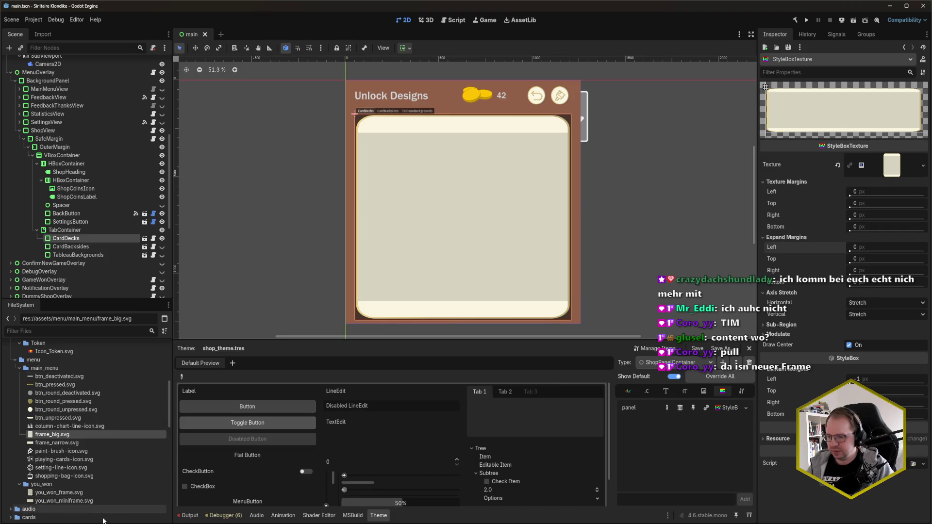
Pull the latest git changes in Rider with Update Project (Ctrl+T), then return to Godot.
{"action": "key", "text": "alt+Tab"}
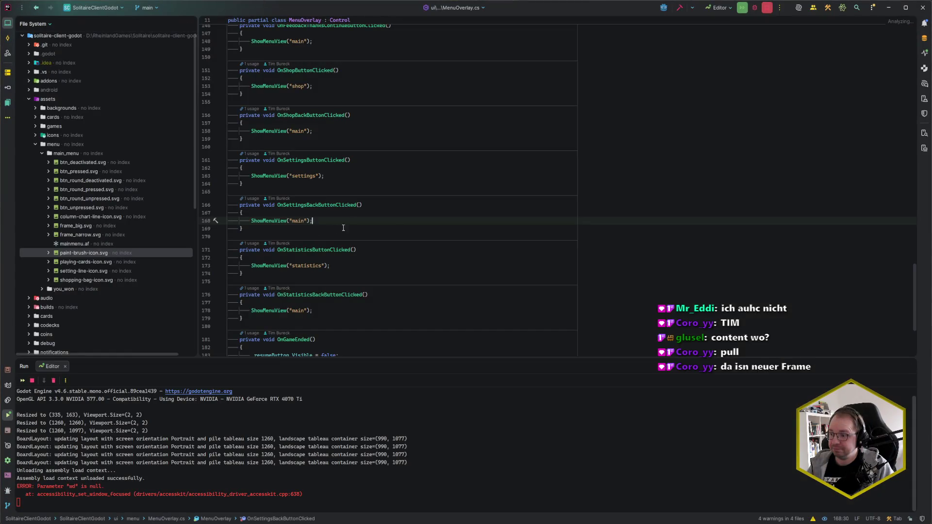
{"action": "left_click", "coordinate": [354, 221]}
{"action": "key", "text": "ctrl+t"}
{"action": "key", "text": "Return"}
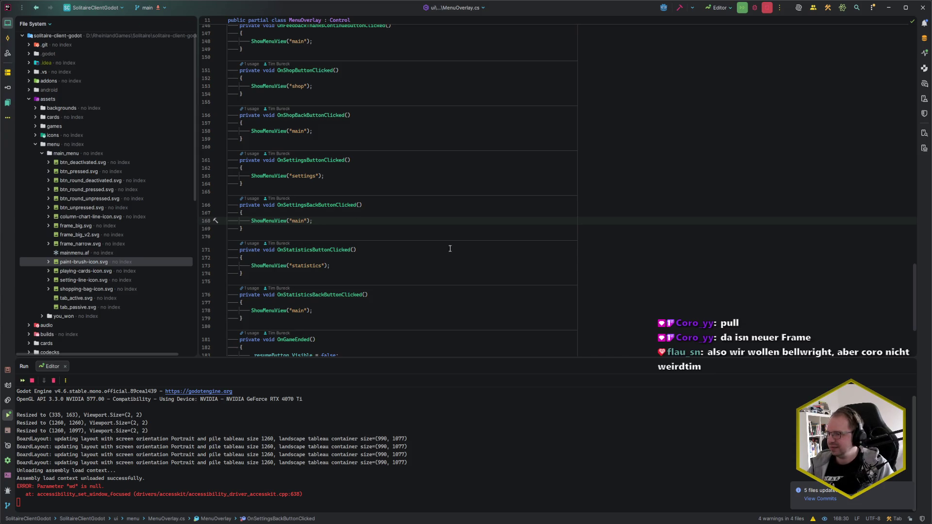
{"action": "key", "text": "alt+Tab"}
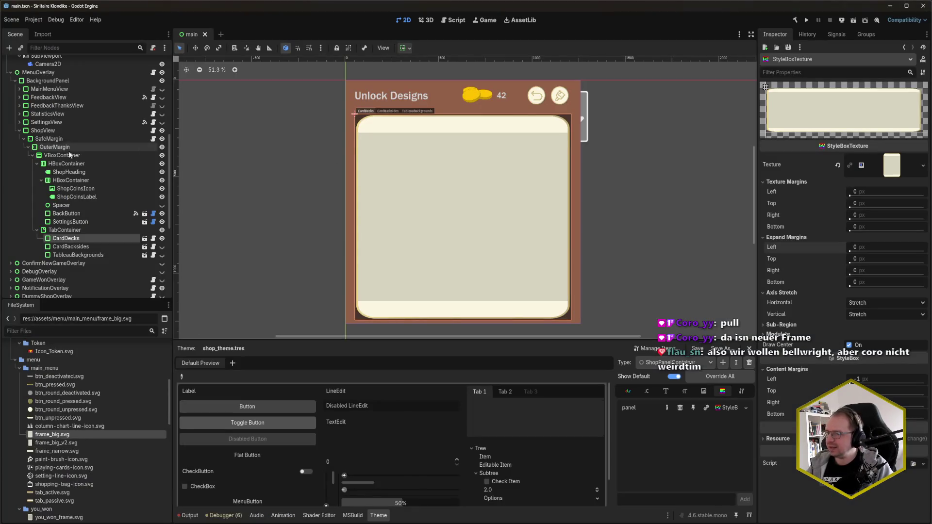
Assign frame_big_v2.svg as the panel style's texture and save the scene.
{"action": "scroll", "coordinate": [86, 381], "scroll_direction": "up", "scroll_amount": 3}
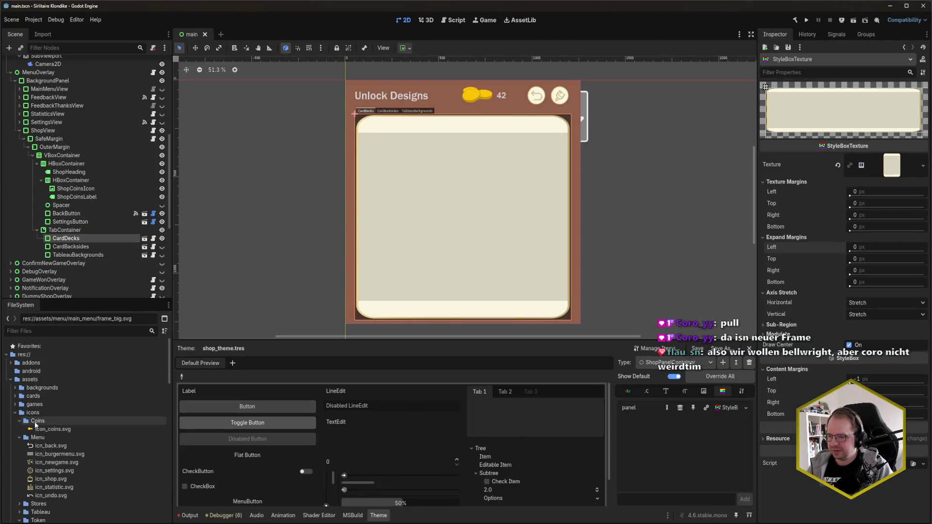
{"action": "scroll", "coordinate": [99, 437], "scroll_direction": "down", "scroll_amount": 3}
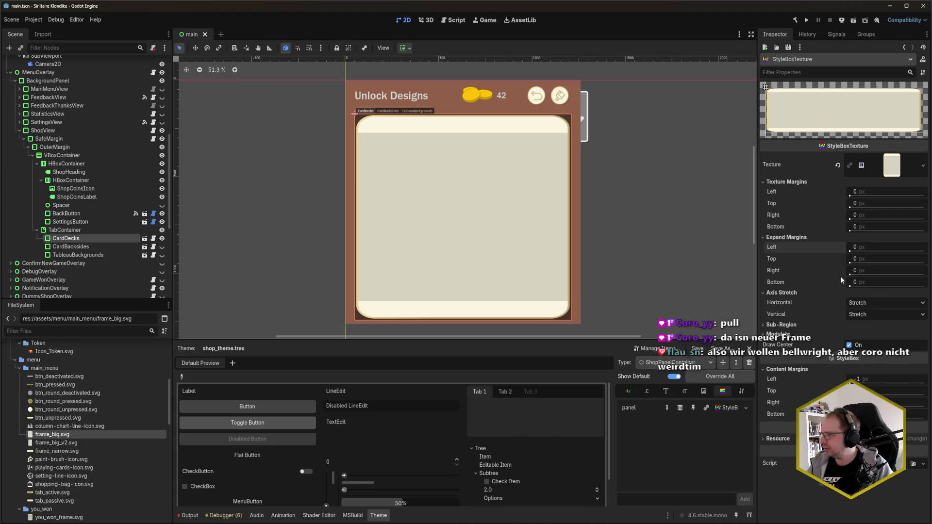
{"action": "left_click_drag", "start_coordinate": [70, 442], "coordinate": [892, 165]}
{"action": "key", "text": "ctrl+s"}
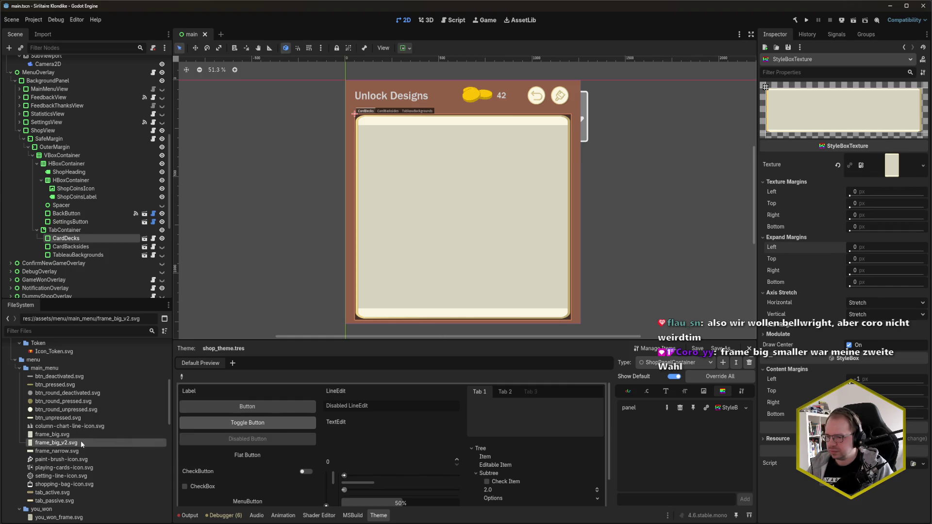
Reimport frame_big_v2.svg as a DPITexture, then reopen the panel StyleBox.
{"action": "mouse_move", "coordinate": [81, 440]}
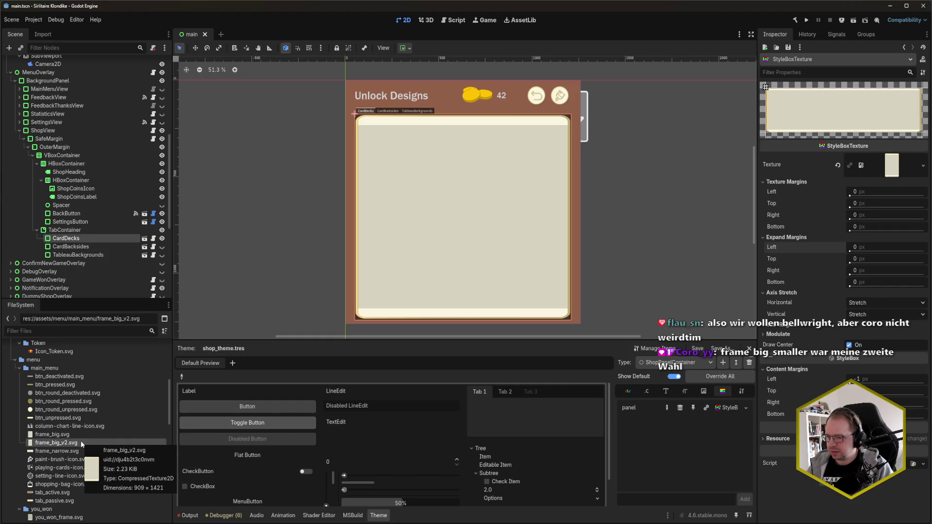
{"action": "left_click", "coordinate": [40, 36]}
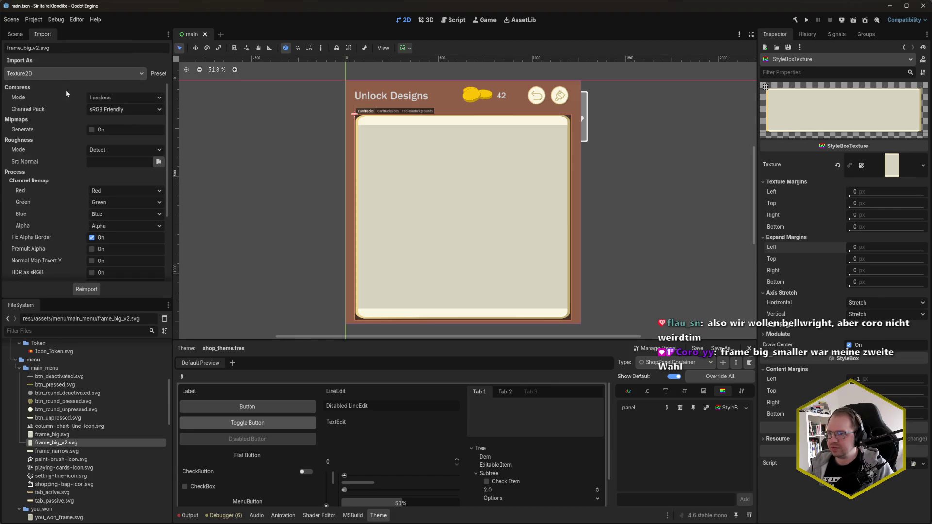
{"action": "left_click", "coordinate": [66, 73]}
{"action": "left_click", "coordinate": [56, 115]}
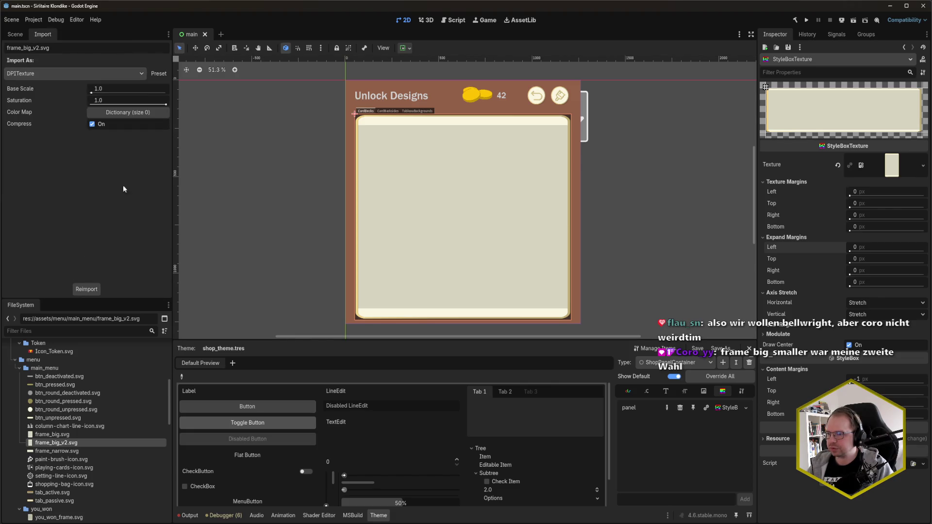
{"action": "left_click", "coordinate": [85, 286]}
{"action": "left_click", "coordinate": [102, 271]}
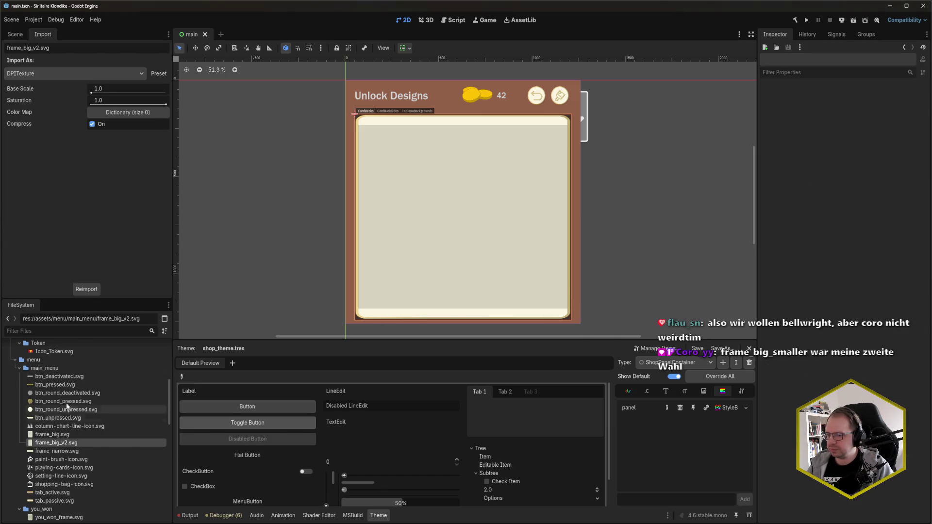
{"action": "left_click", "coordinate": [725, 409]}
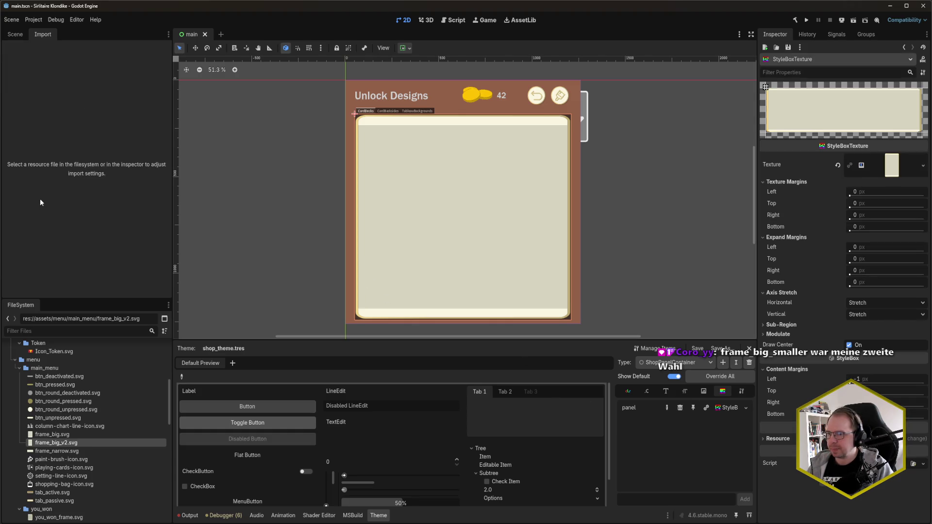
{"action": "left_click", "coordinate": [14, 34]}
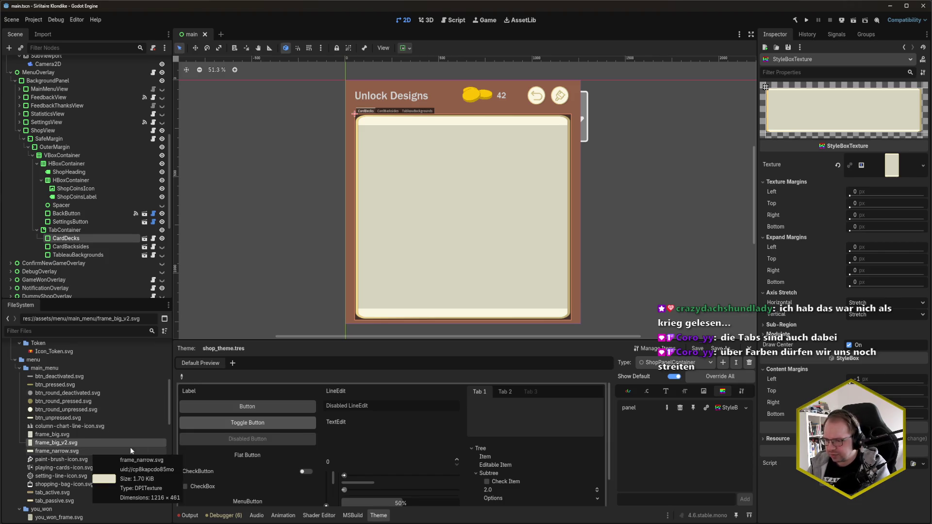
Preview the new tab SVG files, then start editing the texture's left margin.
{"action": "mouse_move", "coordinate": [64, 503]}
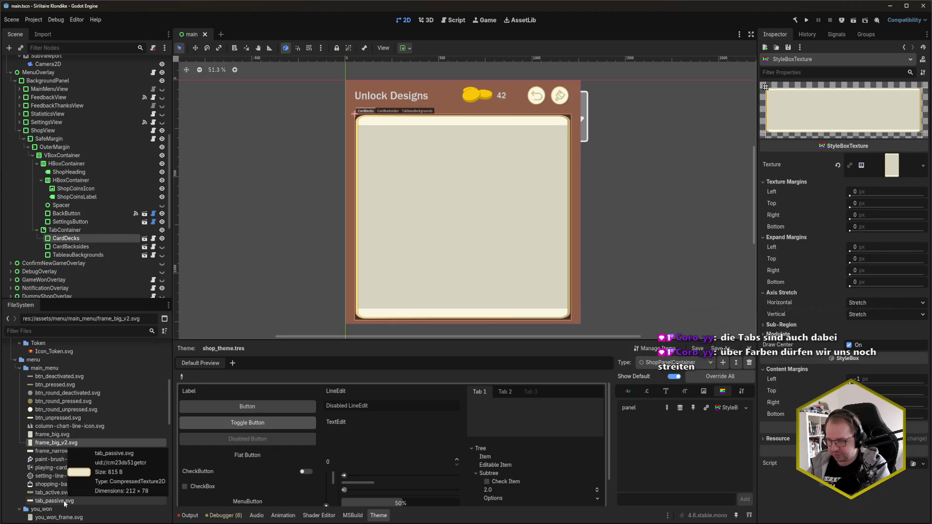
{"action": "left_click", "coordinate": [876, 194]}
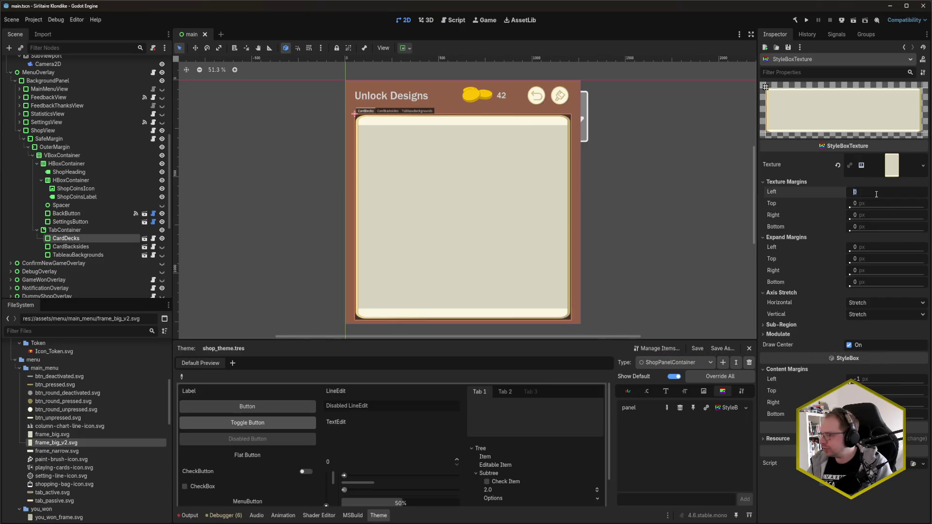
Set the panel's left and right texture margins to 30 px.
{"action": "type", "text": "30"}
{"action": "key", "text": "Return"}
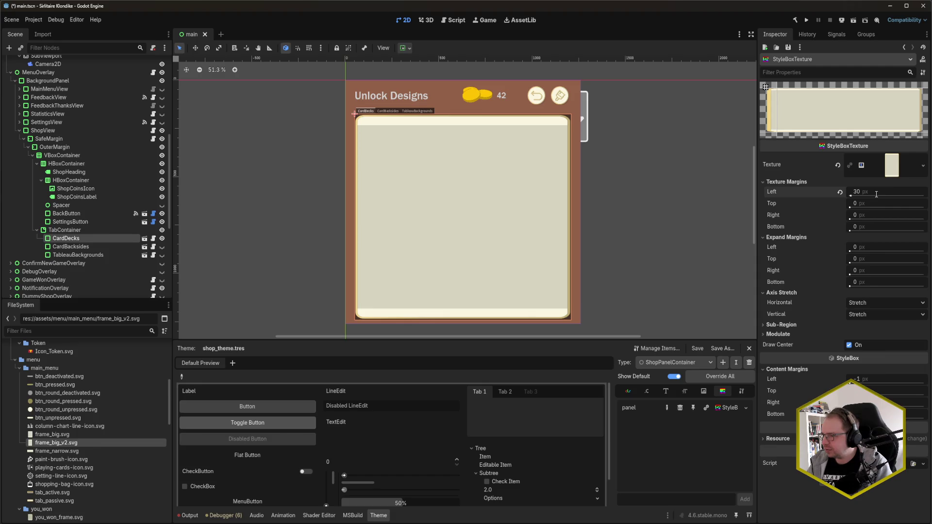
{"action": "left_click", "coordinate": [876, 194]}
{"action": "type", "text": "50"}
{"action": "key", "text": "Return"}
{"action": "key", "text": "ctrl+z"}
{"action": "key", "text": "Tab"}
{"action": "key", "text": "Tab"}
{"action": "type", "text": "30"}
{"action": "key", "text": "Return"}
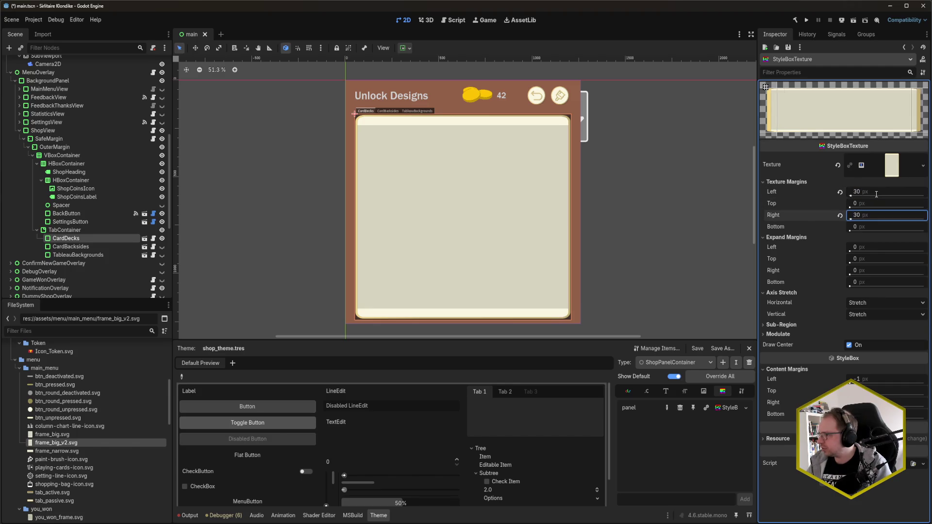
Set the top and bottom texture margins to 70 px and save the scene.
{"action": "key", "text": "shift+Tab"}
{"action": "type", "text": "50"}
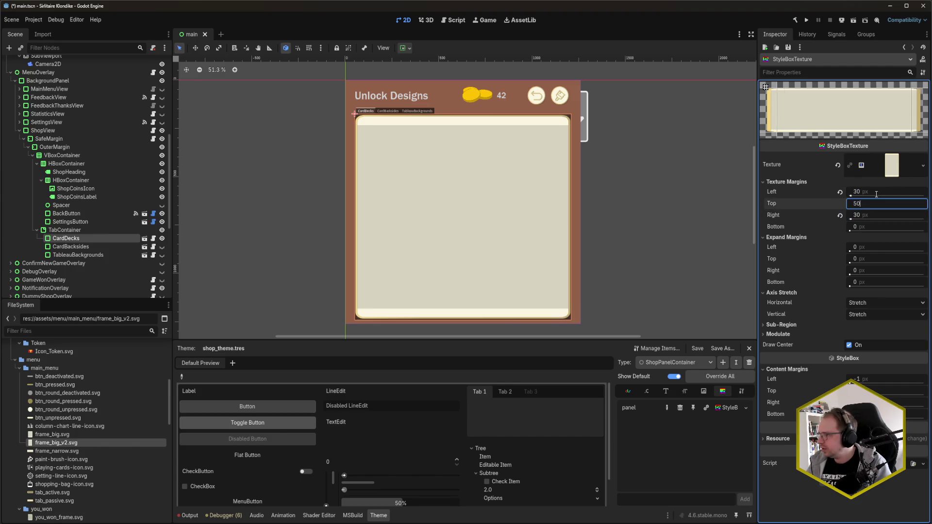
{"action": "key", "text": "Return"}
{"action": "key", "text": "Tab"}
{"action": "key", "text": "Tab"}
{"action": "type", "text": "50"}
{"action": "key", "text": "Return"}
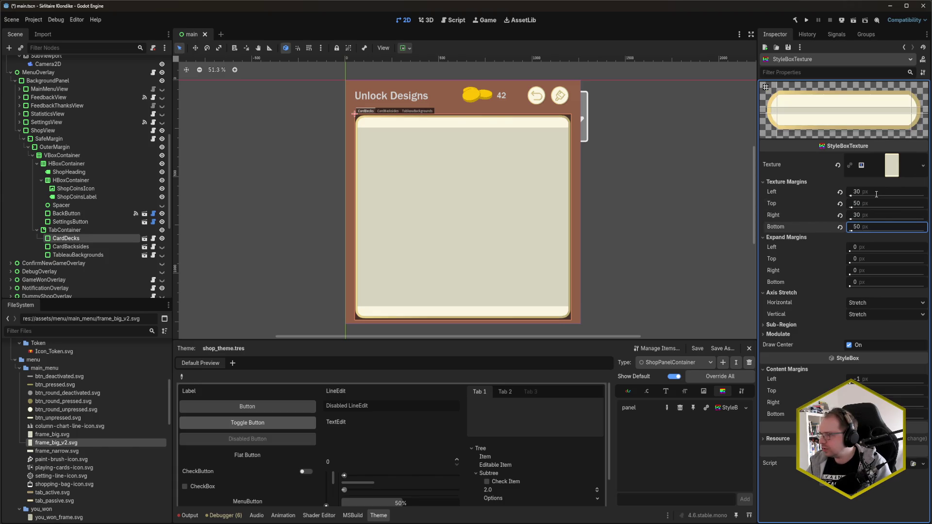
{"action": "key", "text": "shift+Tab"}
{"action": "key", "text": "shift+Tab"}
{"action": "type", "text": "70"}
{"action": "key", "text": "Return"}
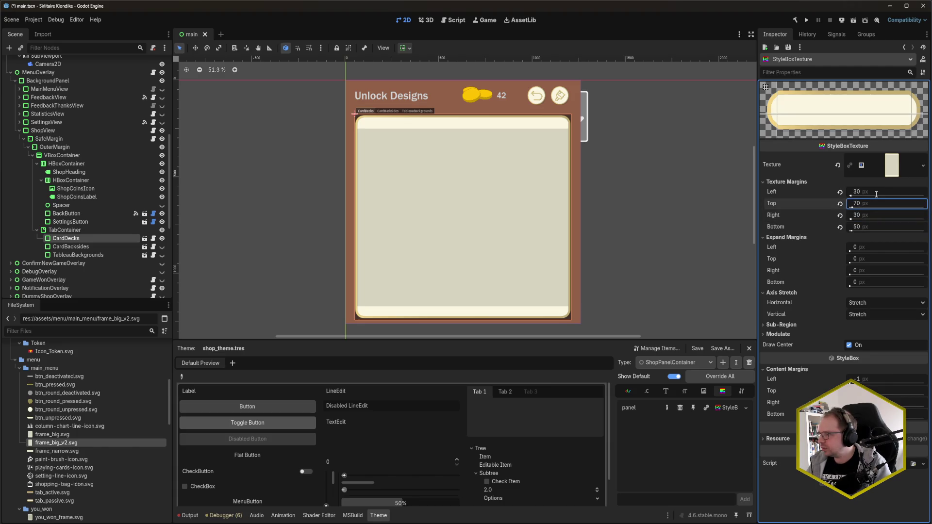
{"action": "key", "text": "Tab"}
{"action": "key", "text": "Tab"}
{"action": "type", "text": "70"}
{"action": "key", "text": "Return"}
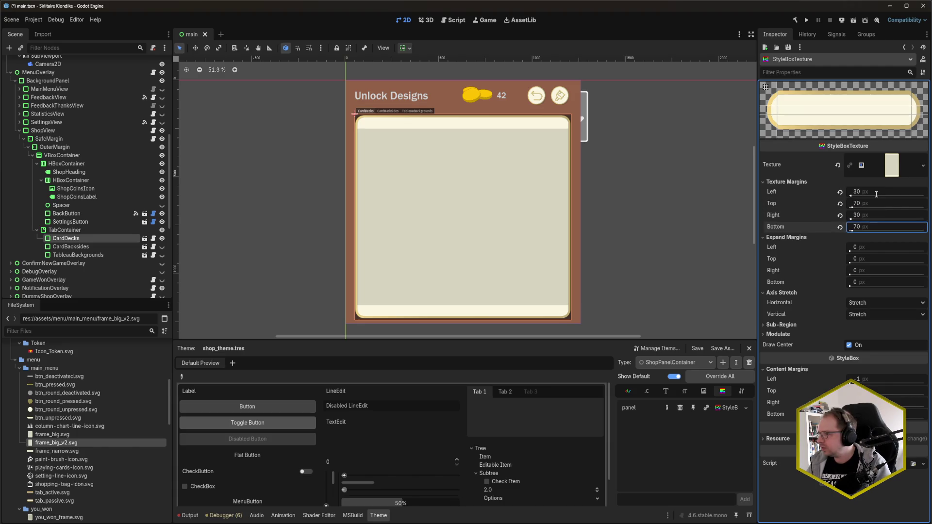
{"action": "key", "text": "ctrl+s"}
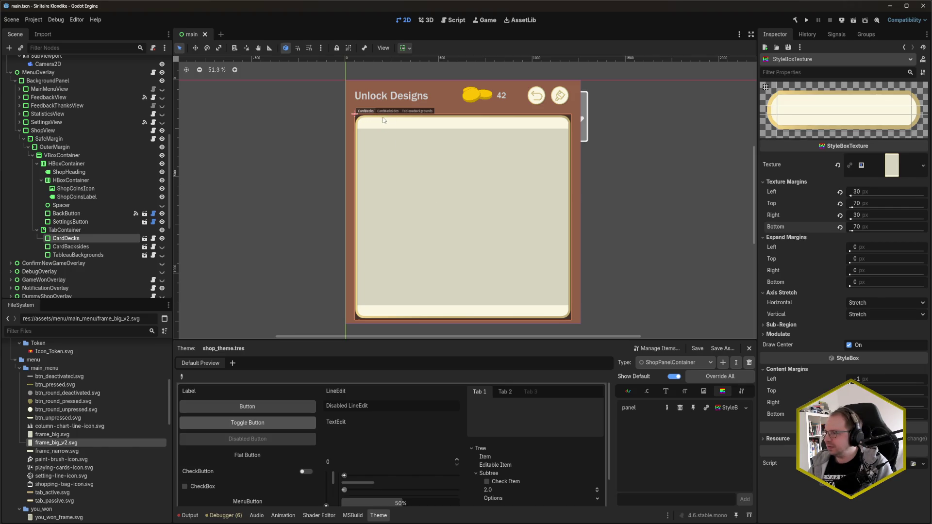
{"action": "scroll", "coordinate": [372, 116], "scroll_direction": "up", "scroll_amount": 8}
{"action": "scroll", "coordinate": [360, 113], "scroll_direction": "up", "scroll_amount": 3}
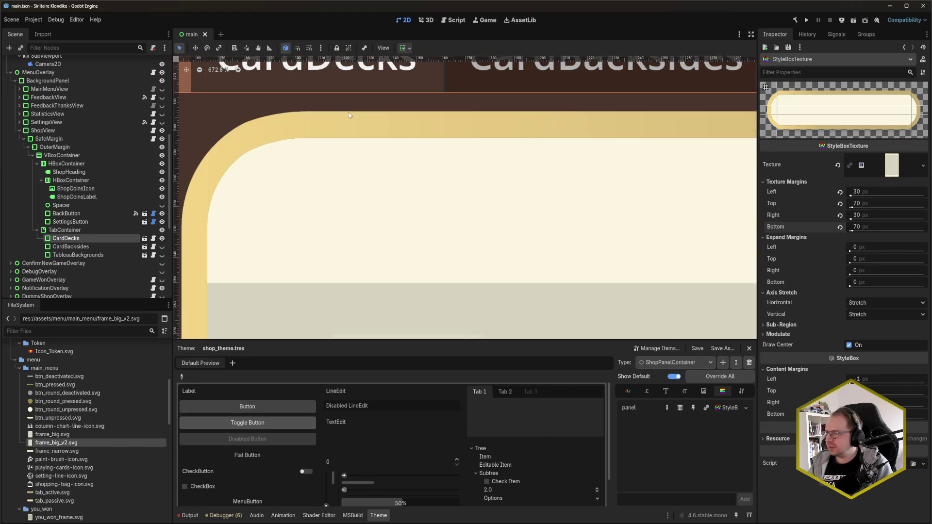
{"action": "scroll", "coordinate": [349, 116], "scroll_direction": "down", "scroll_amount": 3}
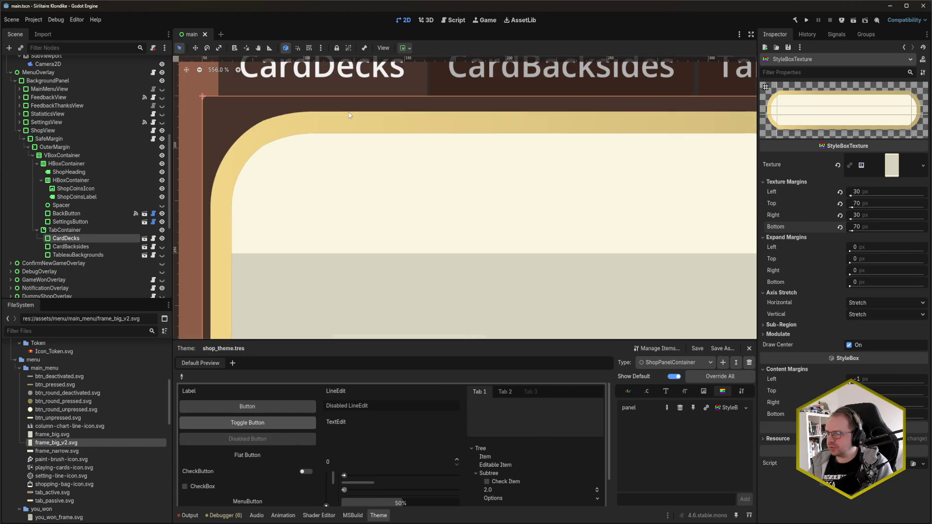
{"action": "scroll", "coordinate": [348, 115], "scroll_direction": "down", "scroll_amount": 1}
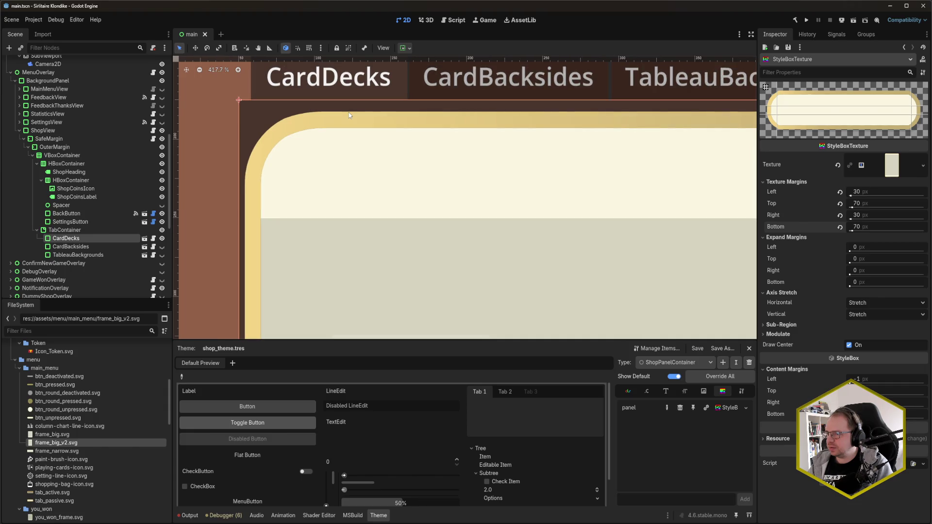
{"action": "scroll", "coordinate": [348, 113], "scroll_direction": "down", "scroll_amount": 15}
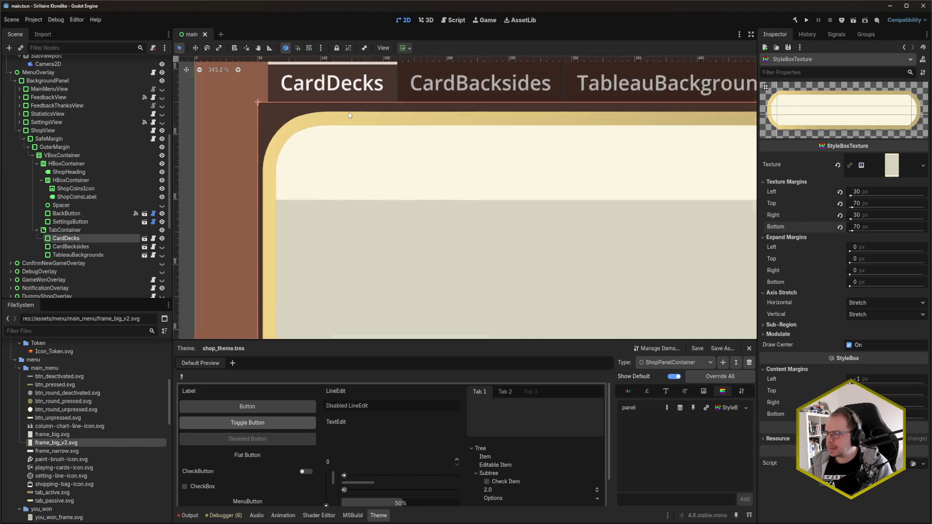
{"action": "left_click_drag", "start_coordinate": [428, 199], "coordinate": [434, 183]}
{"action": "scroll", "coordinate": [434, 205], "scroll_direction": "down", "scroll_amount": 1}
{"action": "scroll", "coordinate": [441, 195], "scroll_direction": "up", "scroll_amount": 1}
{"action": "scroll", "coordinate": [442, 193], "scroll_direction": "down", "scroll_amount": 1}
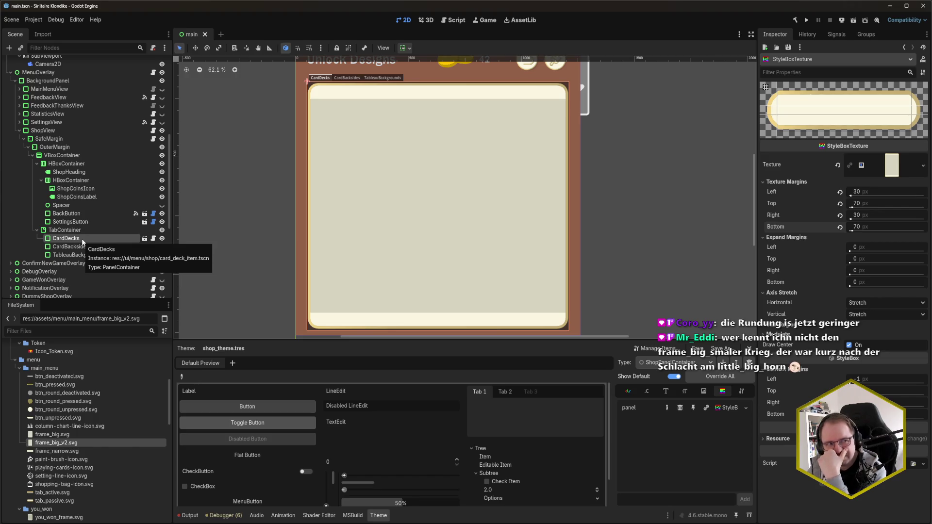
{"action": "left_click", "coordinate": [82, 238]}
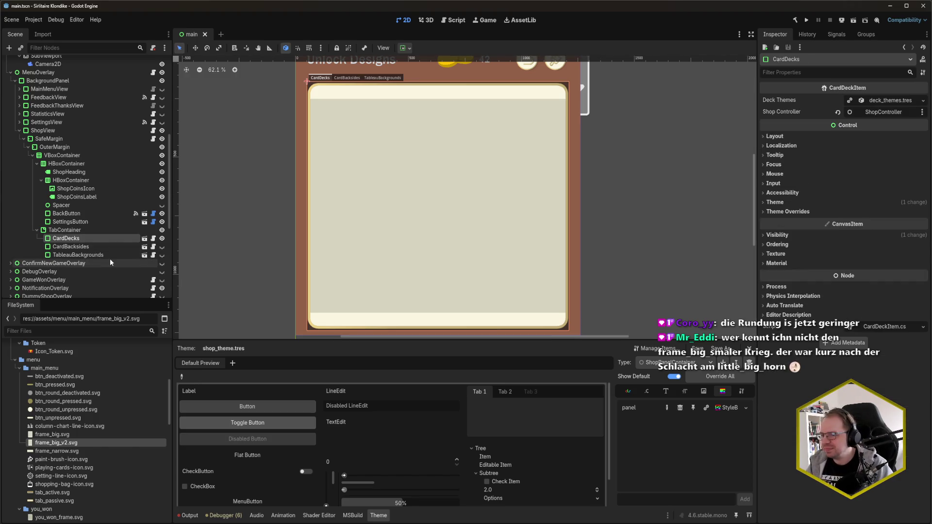
Select the tab pages, then TabContainer, and begin adding an item type to shop_theme.tres.
{"action": "left_click", "coordinate": [111, 255], "text": "shift"}
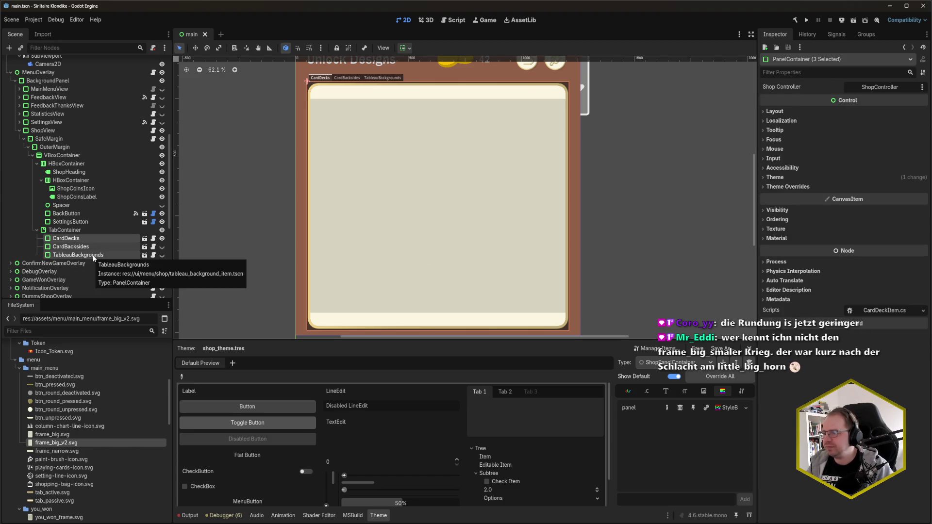
{"action": "left_click", "coordinate": [81, 230]}
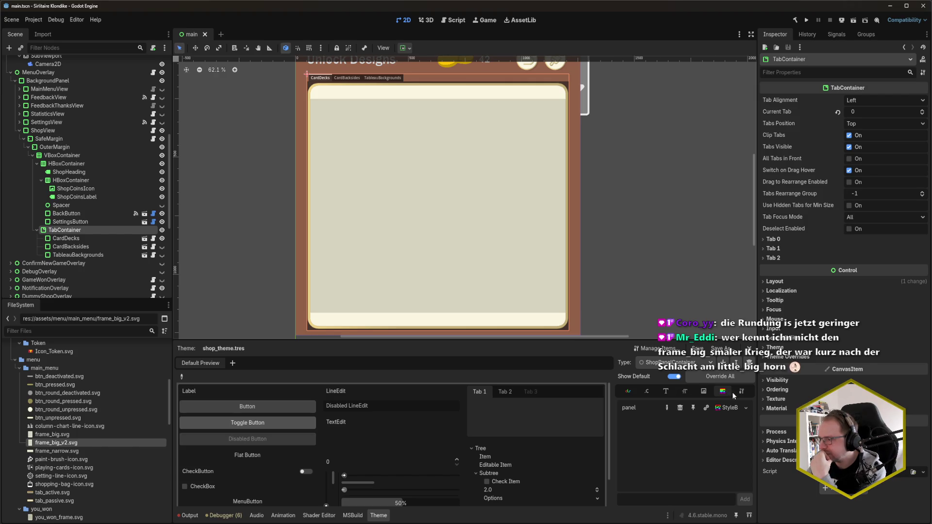
{"action": "left_click", "coordinate": [723, 363]}
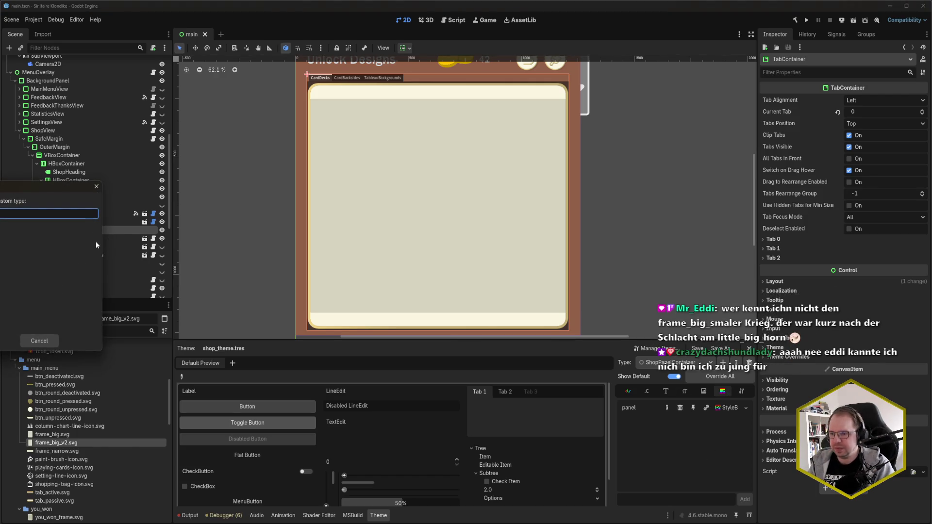
Add TabContainer as a theme type, clear the three tab pages' Theme, and save.
{"action": "left_click", "coordinate": [95, 241]}
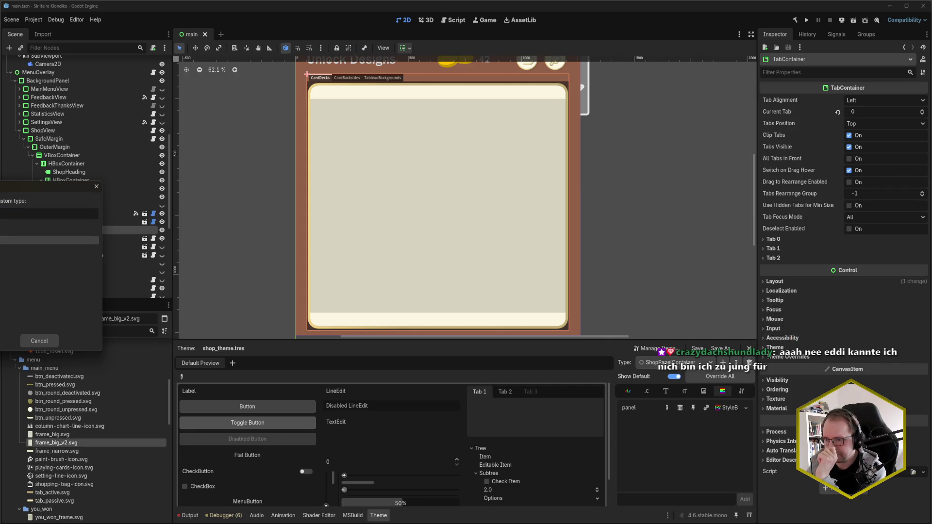
{"action": "double_click", "coordinate": [95, 240]}
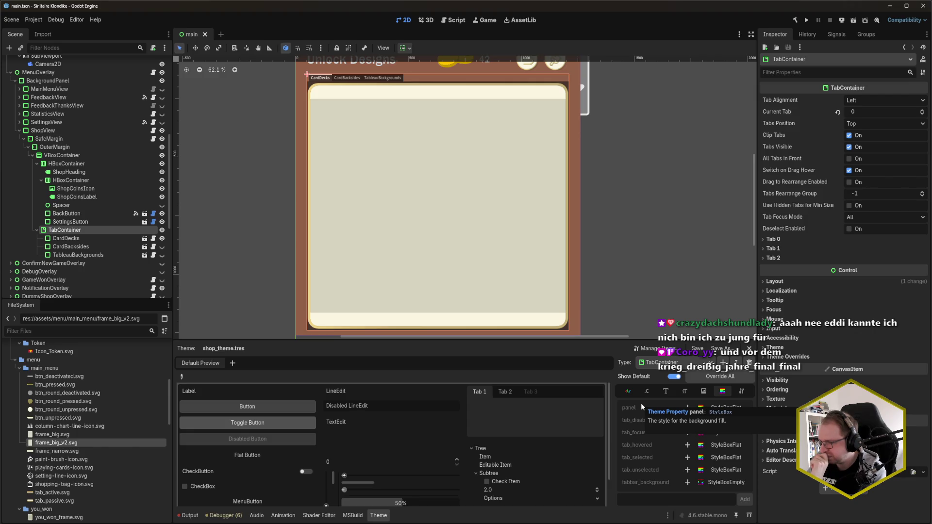
{"action": "left_click", "coordinate": [66, 238]}
{"action": "left_click", "coordinate": [73, 255], "text": "shift"}
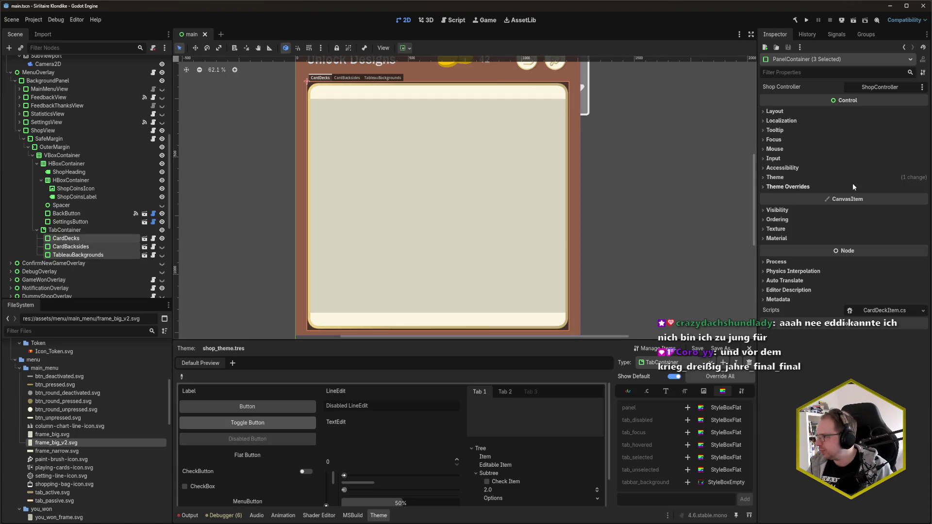
{"action": "left_click", "coordinate": [817, 177]}
{"action": "left_click", "coordinate": [840, 187]}
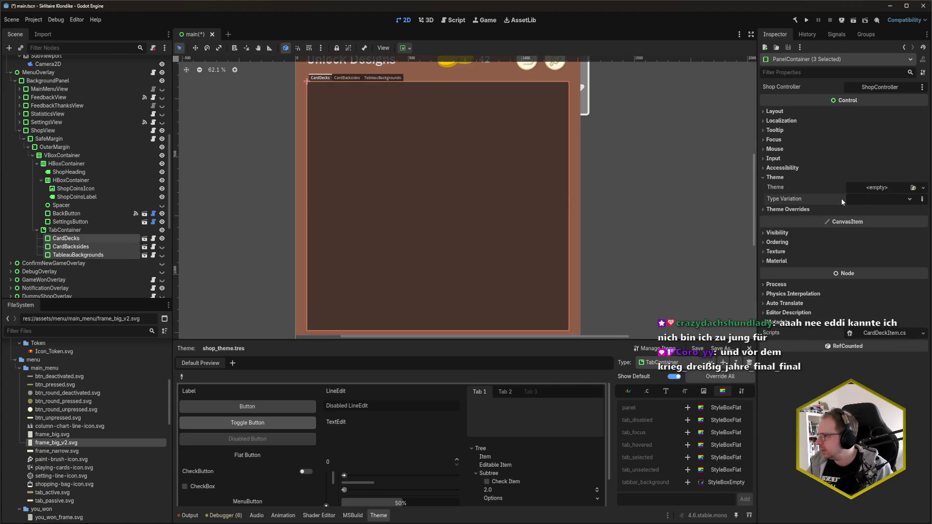
{"action": "key", "text": "ctrl+s"}
Add a panel style override on the TabContainer.
{"action": "left_click", "coordinate": [64, 230]}
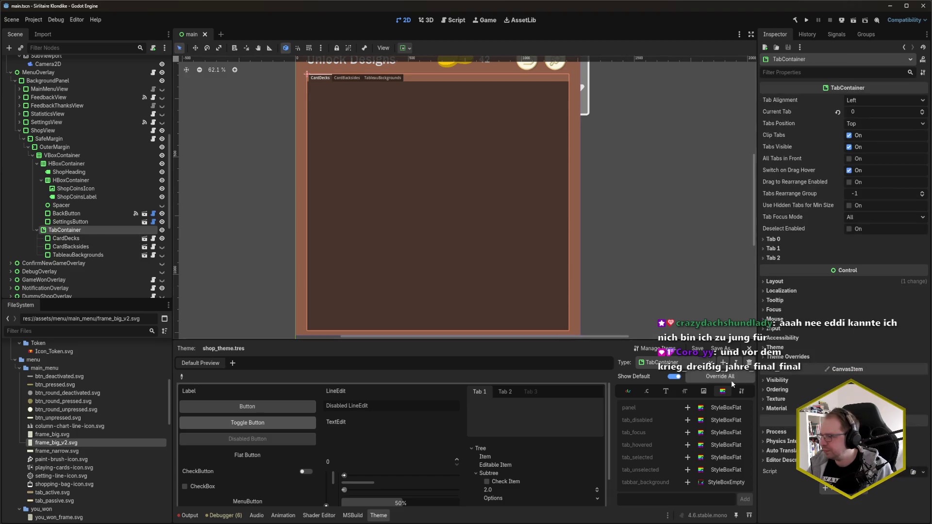
{"action": "left_click", "coordinate": [688, 408]}
{"action": "left_click", "coordinate": [732, 407]}
{"action": "left_click", "coordinate": [733, 408]}
Make the tab panel a new StyleBoxTexture using frame_big_v2.svg.
{"action": "left_click", "coordinate": [733, 407]}
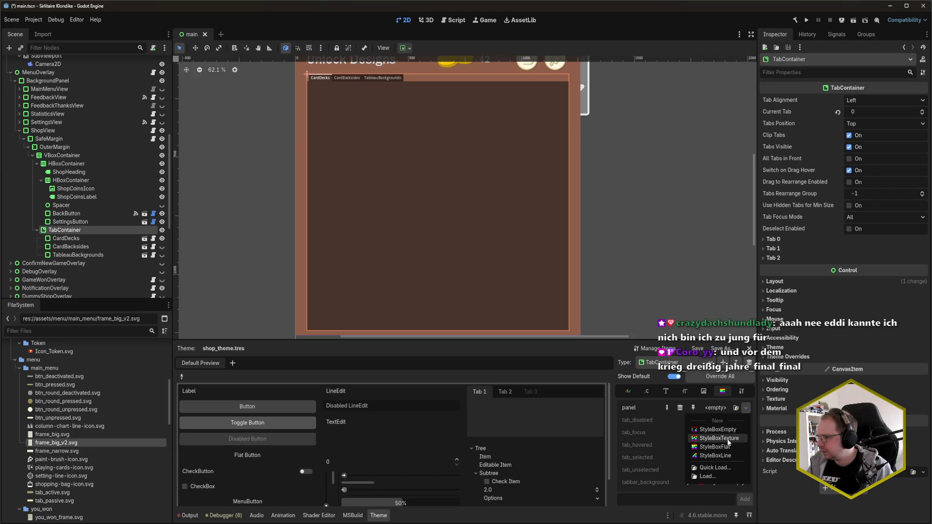
{"action": "left_click", "coordinate": [727, 446]}
{"action": "left_click", "coordinate": [728, 408]}
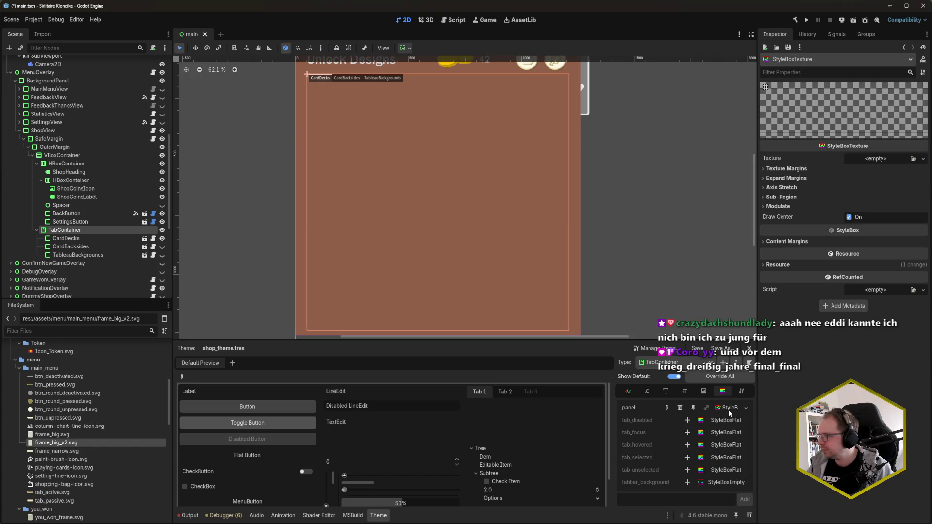
{"action": "left_click_drag", "start_coordinate": [73, 442], "coordinate": [862, 164]}
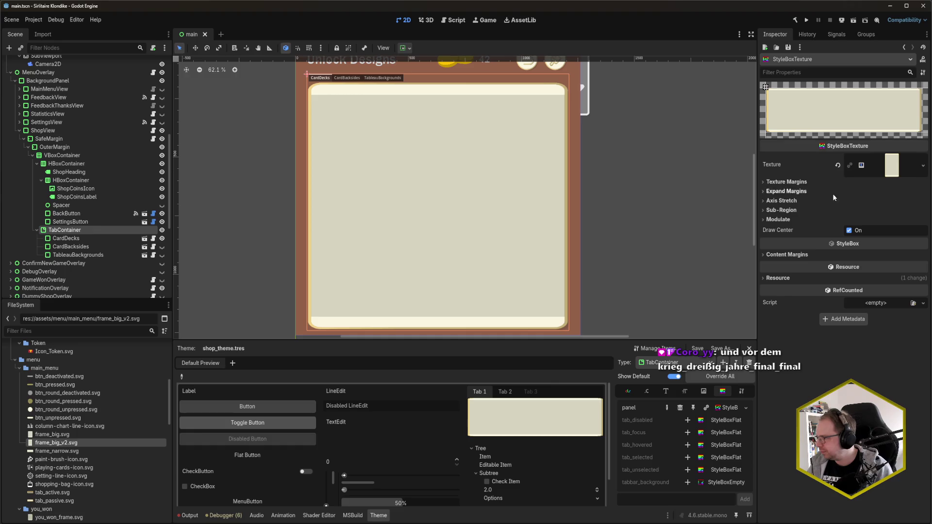
Set the frame's texture margins to 30 px left/right and 50 px top/bottom.
{"action": "left_click", "coordinate": [818, 182]}
{"action": "left_click", "coordinate": [870, 193]}
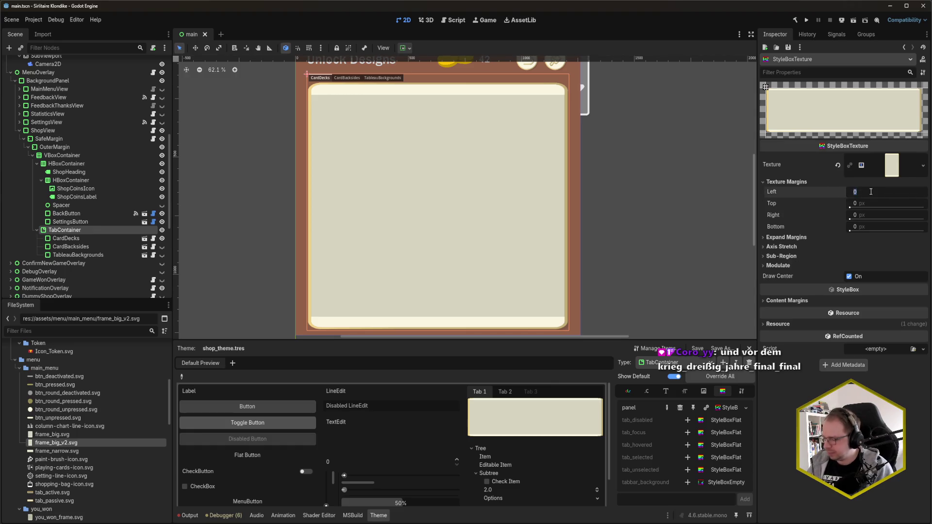
{"action": "type", "text": "30"}
{"action": "key", "text": "Tab"}
{"action": "key", "text": "Tab"}
{"action": "type", "text": "30"}
{"action": "key", "text": "shift+Tab"}
{"action": "type", "text": "50"}
{"action": "key", "text": "Tab"}
{"action": "key", "text": "Tab"}
{"action": "type", "text": "50"}
{"action": "key", "text": "Return"}
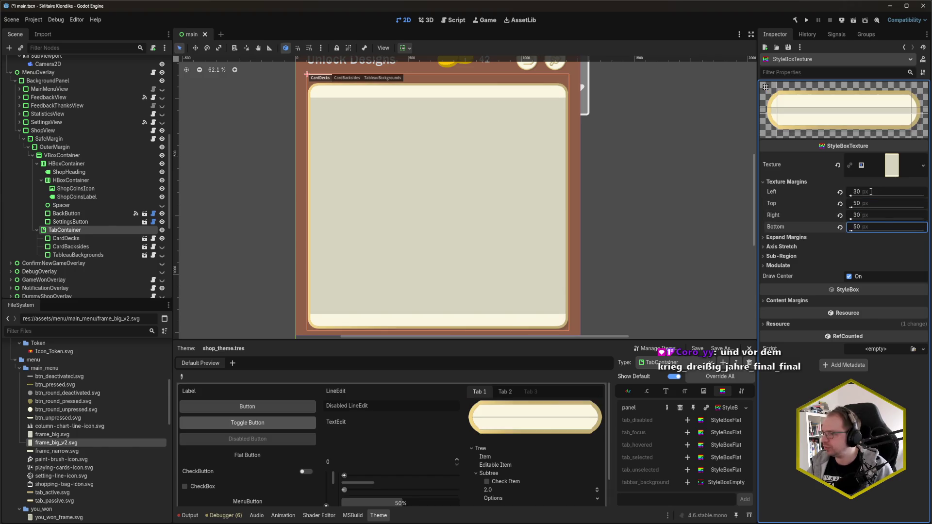
{"action": "scroll", "coordinate": [353, 101], "scroll_direction": "up", "scroll_amount": 7}
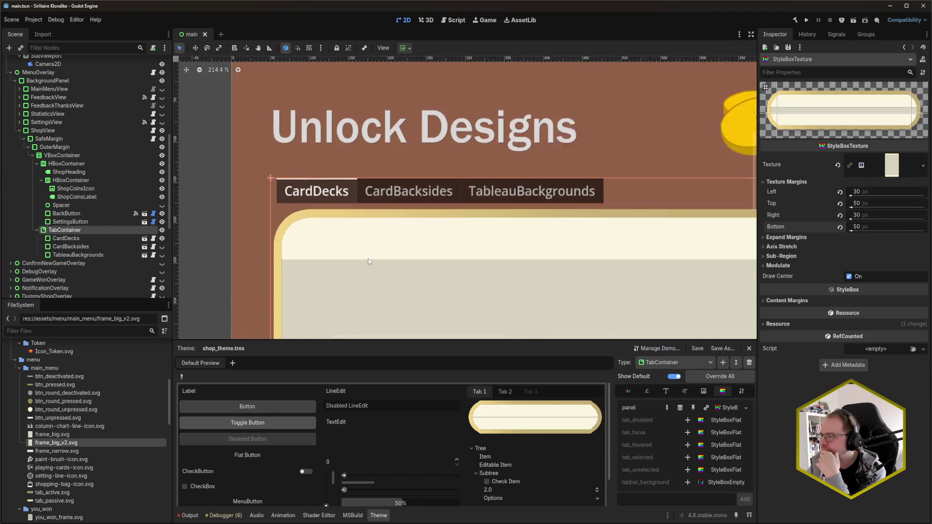
{"action": "scroll", "coordinate": [319, 205], "scroll_direction": "up", "scroll_amount": 2}
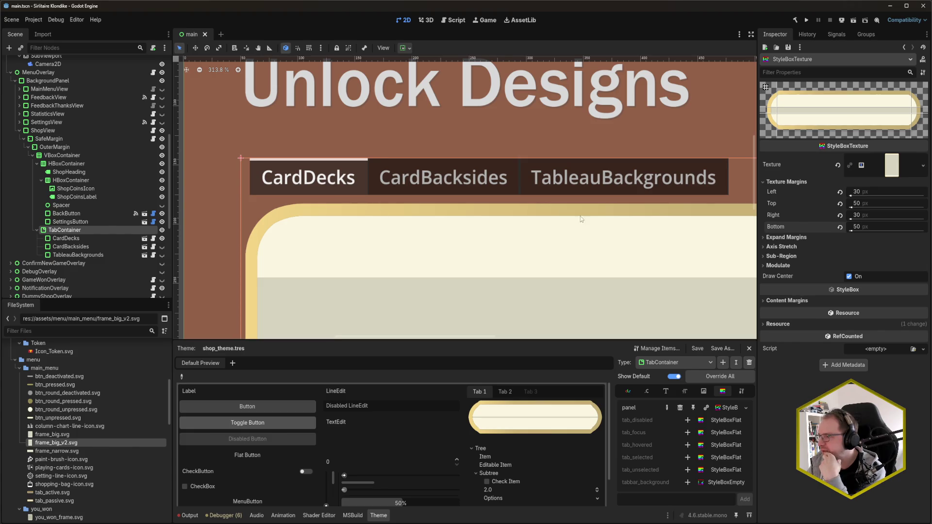
{"action": "scroll", "coordinate": [520, 255], "scroll_direction": "down", "scroll_amount": 5}
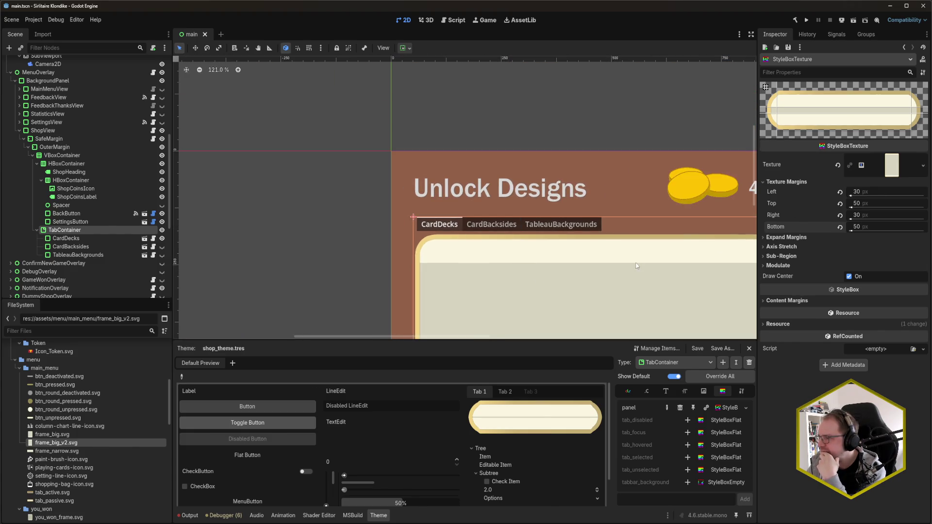
Change the frame's left and right texture margins from 30 to 50 px.
{"action": "left_click", "coordinate": [885, 192]}
{"action": "type", "text": "50"}
{"action": "key", "text": "Tab"}
{"action": "key", "text": "Tab"}
{"action": "type", "text": "50"}
{"action": "key", "text": "Return"}
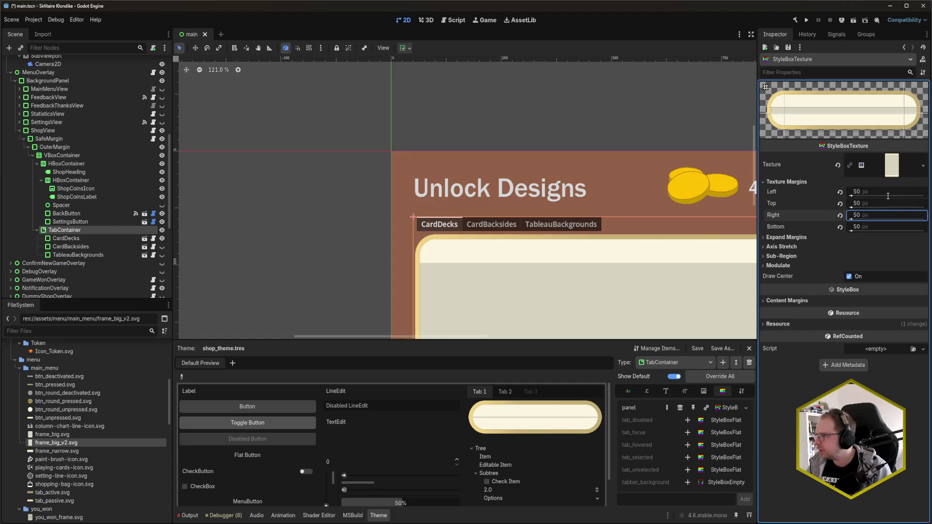
{"action": "mouse_move", "coordinate": [702, 378]}
{"action": "left_mouse_down"}
{"action": "mouse_move", "coordinate": [659, 340]}
{"action": "mouse_move", "coordinate": [616, 257]}
{"action": "mouse_move", "coordinate": [551, 211]}
{"action": "mouse_move", "coordinate": [562, 173]}
{"action": "mouse_move", "coordinate": [576, 167]}
{"action": "left_mouse_up"}
{"action": "scroll", "coordinate": [551, 208], "scroll_direction": "down", "scroll_amount": 3}
{"action": "mouse_move", "coordinate": [504, 285]}
{"action": "left_mouse_down"}
{"action": "mouse_move", "coordinate": [504, 301]}
{"action": "mouse_move", "coordinate": [468, 58]}
{"action": "mouse_move", "coordinate": [472, 197]}
{"action": "mouse_move", "coordinate": [470, 121]}
{"action": "mouse_move", "coordinate": [445, 251]}
{"action": "left_mouse_up"}
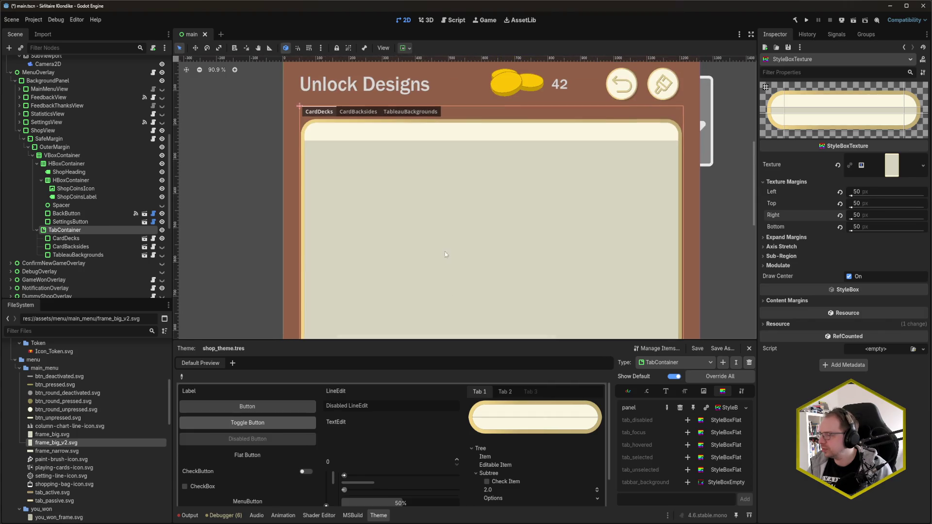
{"action": "left_click_drag", "start_coordinate": [383, 167], "coordinate": [375, 190]}
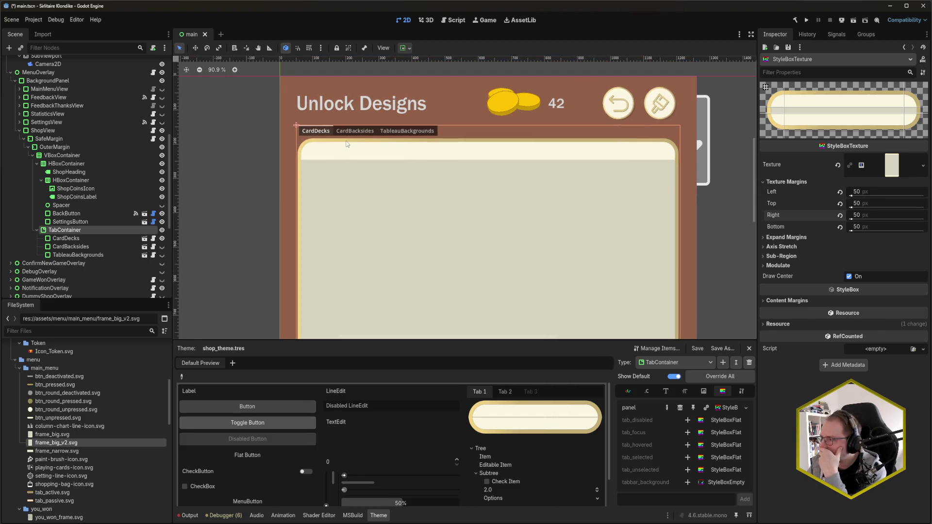
{"action": "scroll", "coordinate": [346, 143], "scroll_direction": "up", "scroll_amount": 6}
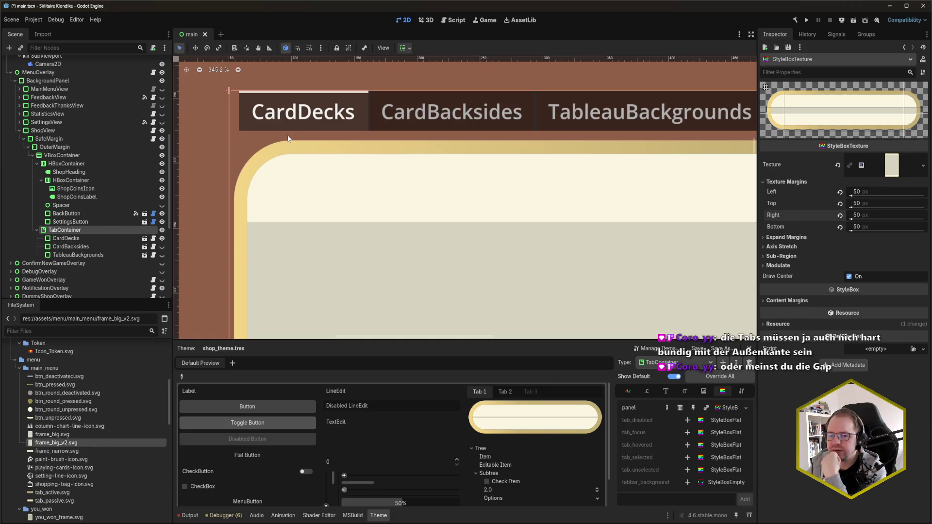
Show the TabContainer constants like side_margin in the Theme editor and reselect TabContainer.
{"action": "scroll", "coordinate": [288, 139], "scroll_direction": "up", "scroll_amount": 1}
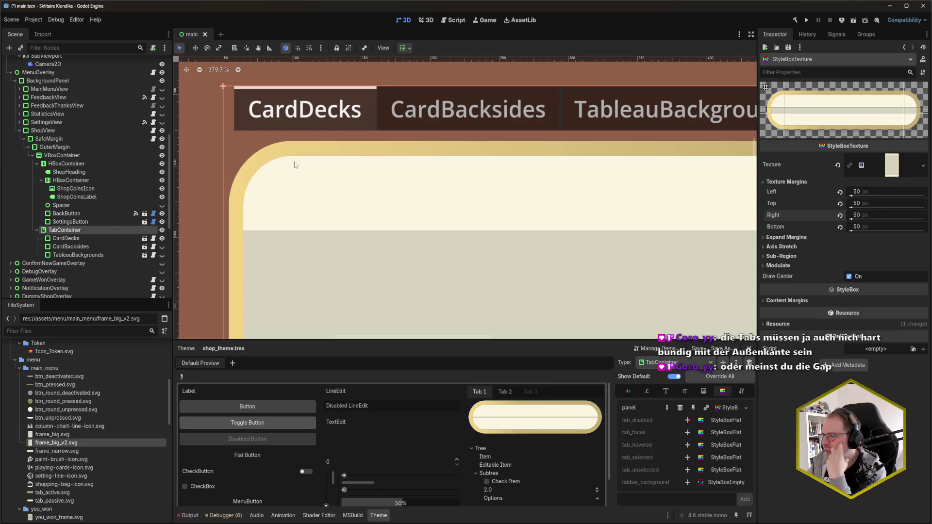
{"action": "left_click", "coordinate": [652, 392]}
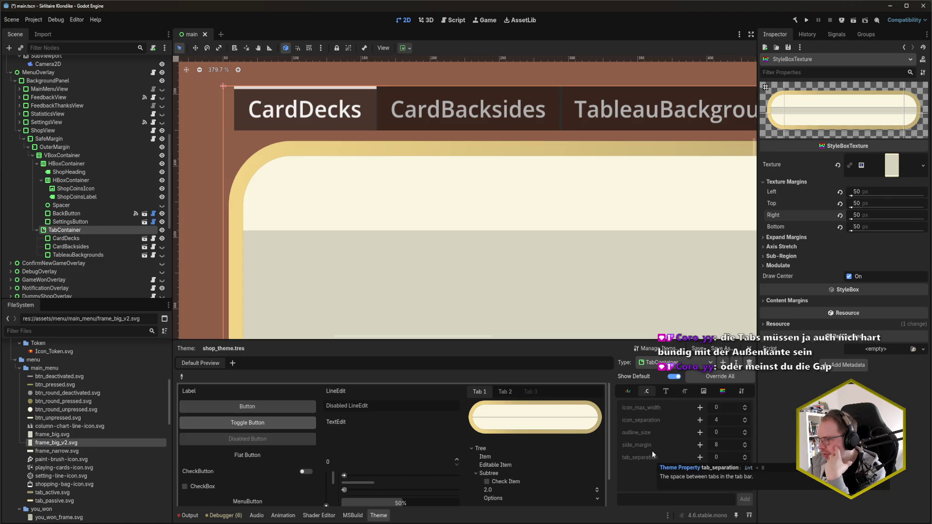
{"action": "mouse_move", "coordinate": [650, 446]}
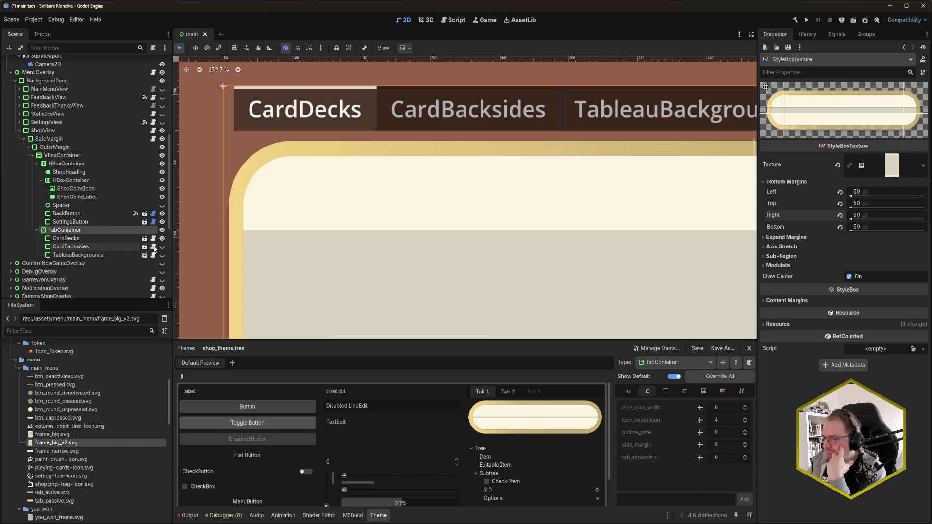
{"action": "left_click", "coordinate": [98, 231]}
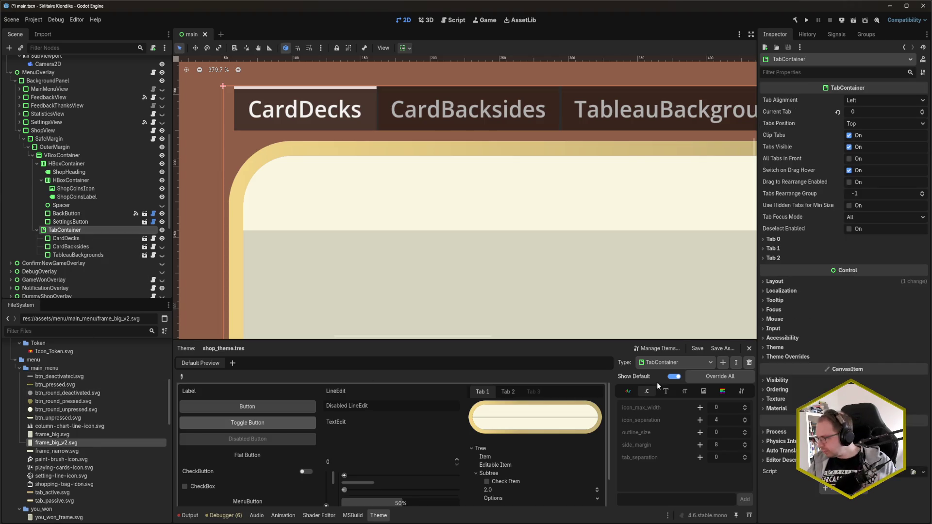
{"action": "scroll", "coordinate": [106, 437], "scroll_direction": "down", "scroll_amount": 10}
{"action": "scroll", "coordinate": [103, 439], "scroll_direction": "down", "scroll_amount": 4}
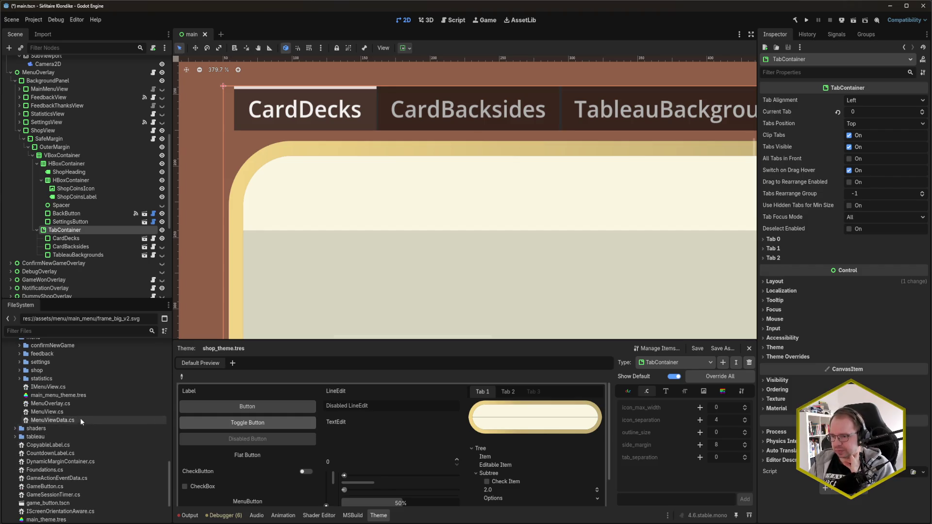
Open shop_theme.tres and show the TabContainer type's constant overrides.
{"action": "left_click", "coordinate": [72, 395]}
{"action": "left_click", "coordinate": [27, 371]}
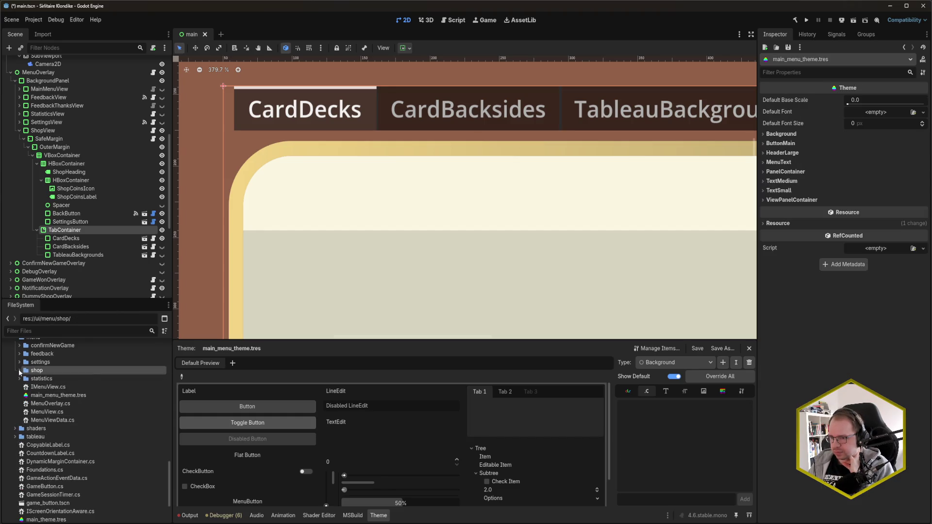
{"action": "left_click", "coordinate": [20, 370]}
{"action": "left_click", "coordinate": [59, 452]}
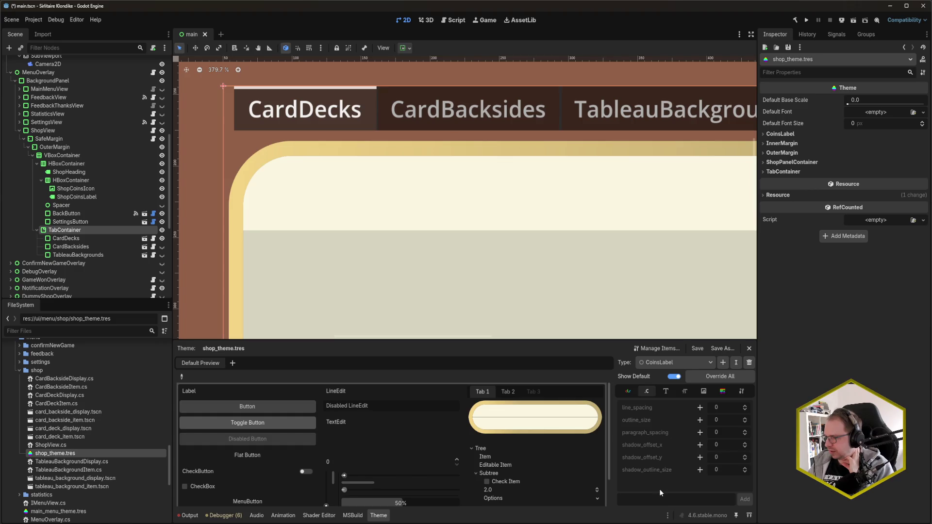
{"action": "left_click", "coordinate": [660, 365]}
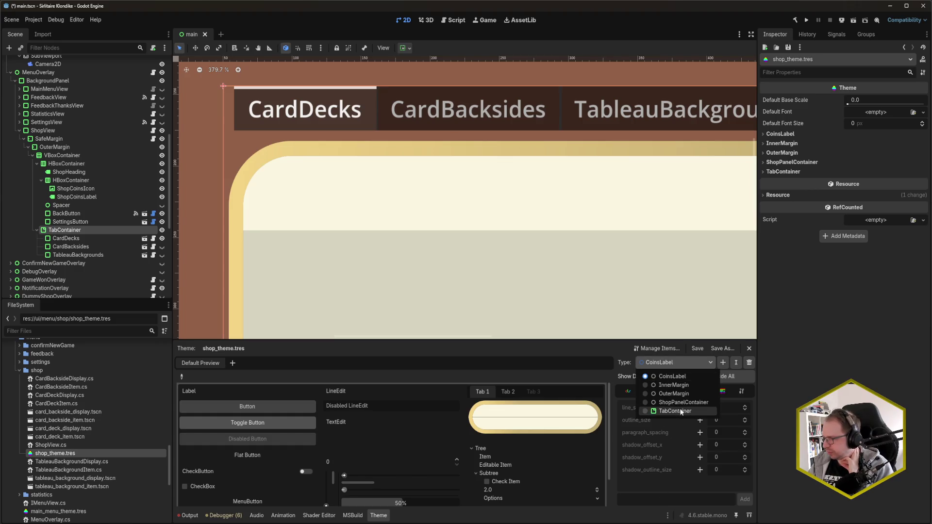
{"action": "left_click", "coordinate": [681, 412]}
{"action": "left_click", "coordinate": [700, 444]}
{"action": "type", "text": "30"}
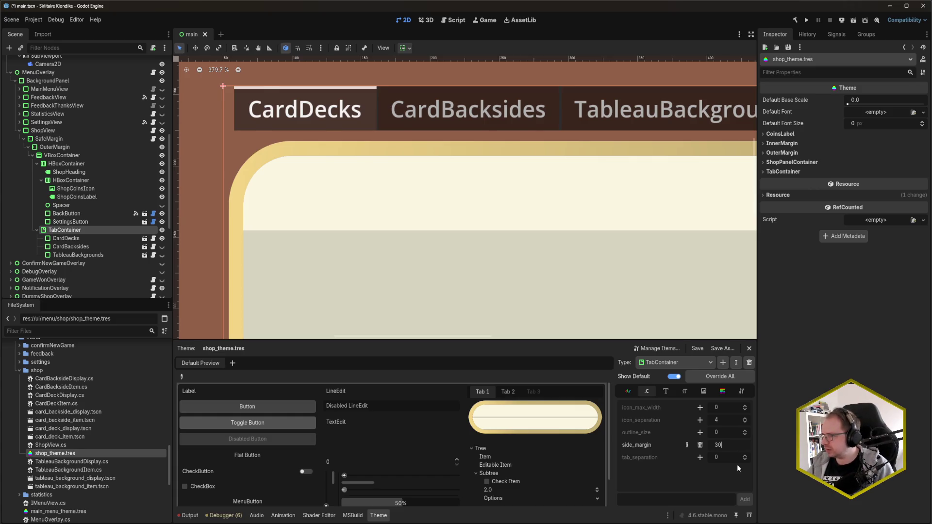
Override the TabContainer side_margin to 50 and save.
{"action": "key", "text": "Return"}
{"action": "double_click", "coordinate": [726, 444]}
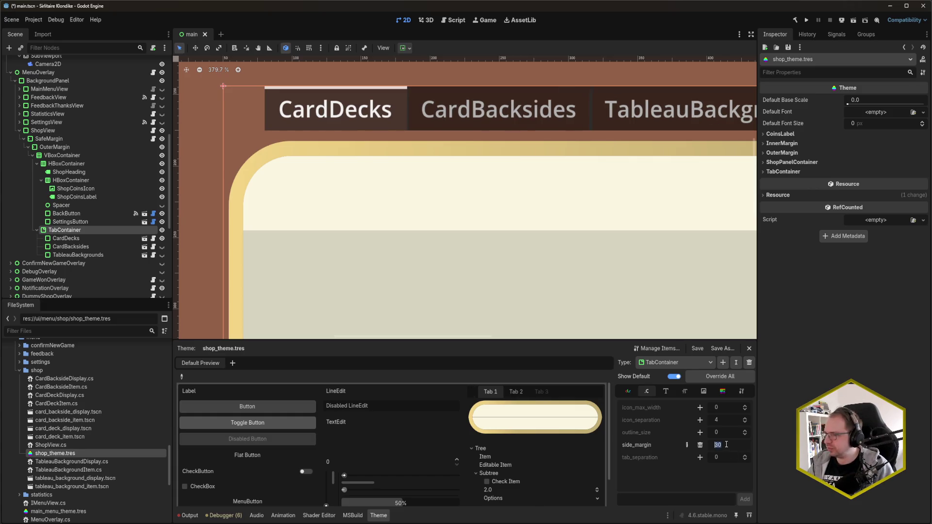
{"action": "type", "text": "40"}
{"action": "key", "text": "Return"}
{"action": "double_click", "coordinate": [726, 444]}
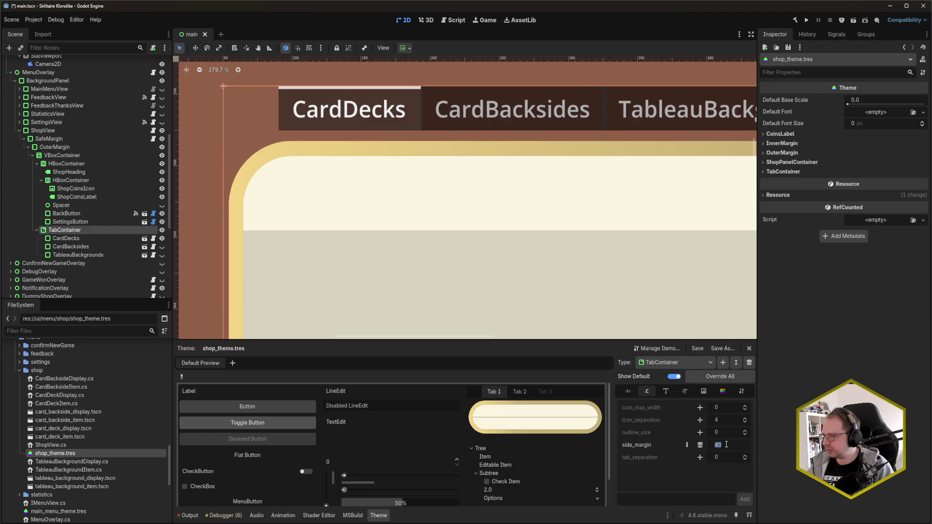
{"action": "type", "text": "50"}
{"action": "key", "text": "Return"}
{"action": "key", "text": "ctrl+s"}
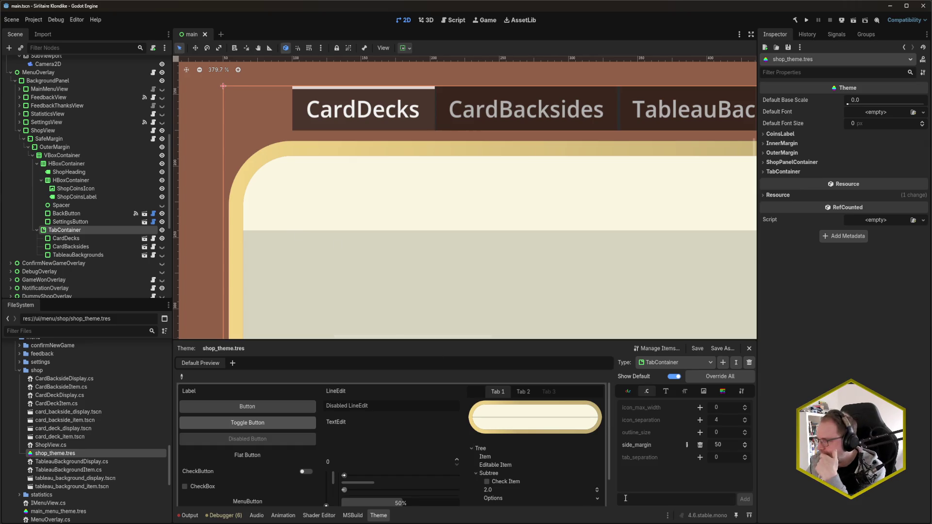
Add a tab_separation override and check the shop mockup for reference.
{"action": "left_click", "coordinate": [700, 457]}
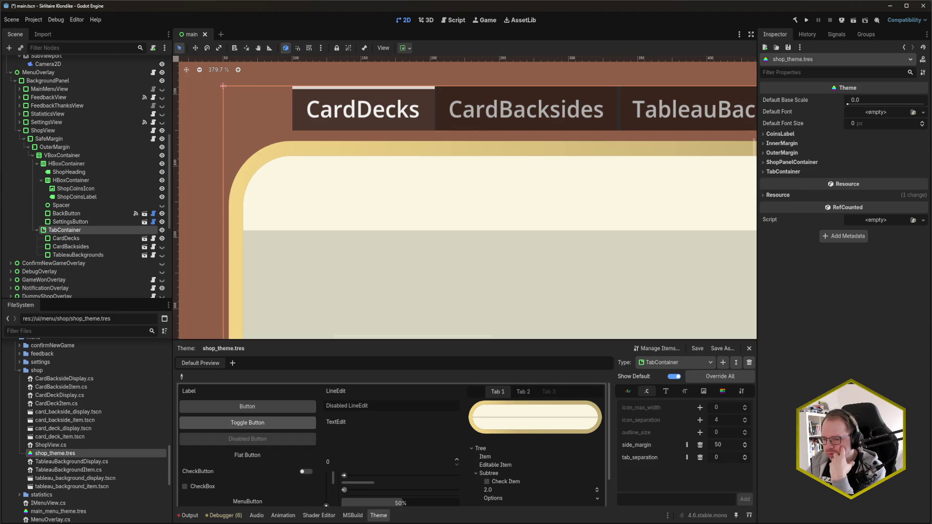
{"action": "left_click", "coordinate": [44, 485]}
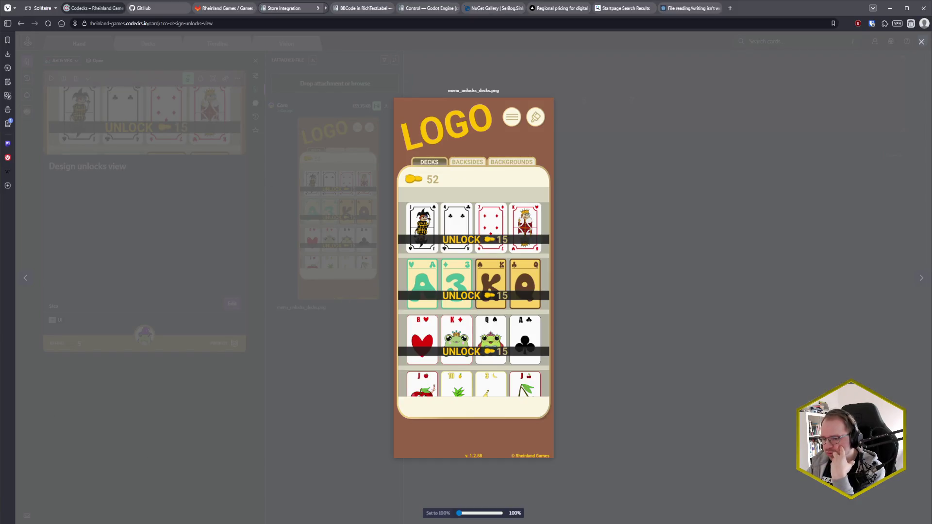
{"action": "key", "text": "alt+Tab"}
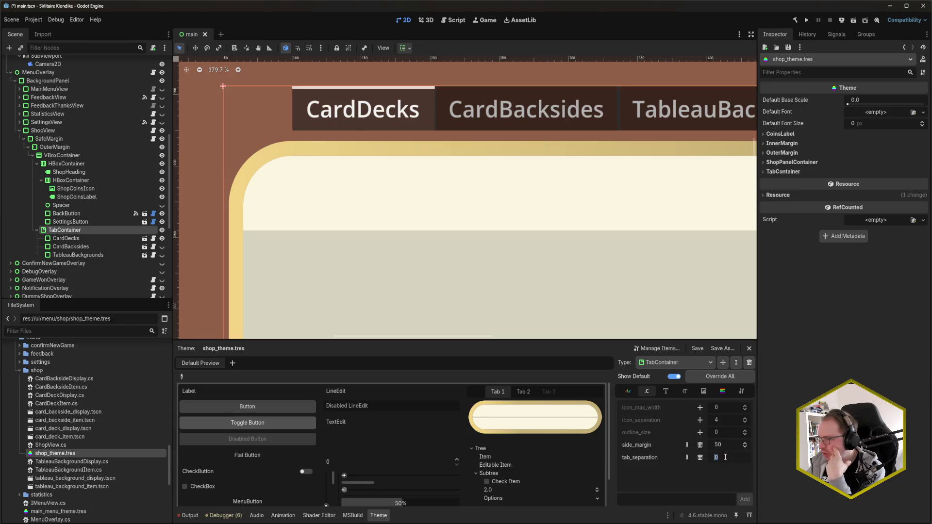
Set the TabContainer tab_separation to 5.
{"action": "type", "text": "5"}
{"action": "key", "text": "Return"}
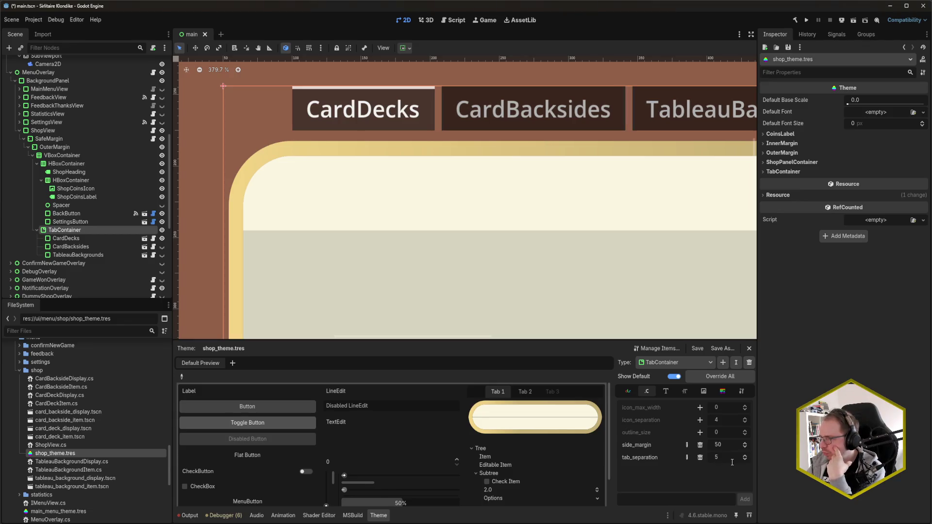
{"action": "scroll", "coordinate": [604, 238], "scroll_direction": "up", "scroll_amount": 2}
{"action": "scroll", "coordinate": [604, 237], "scroll_direction": "right", "scroll_amount": 2}
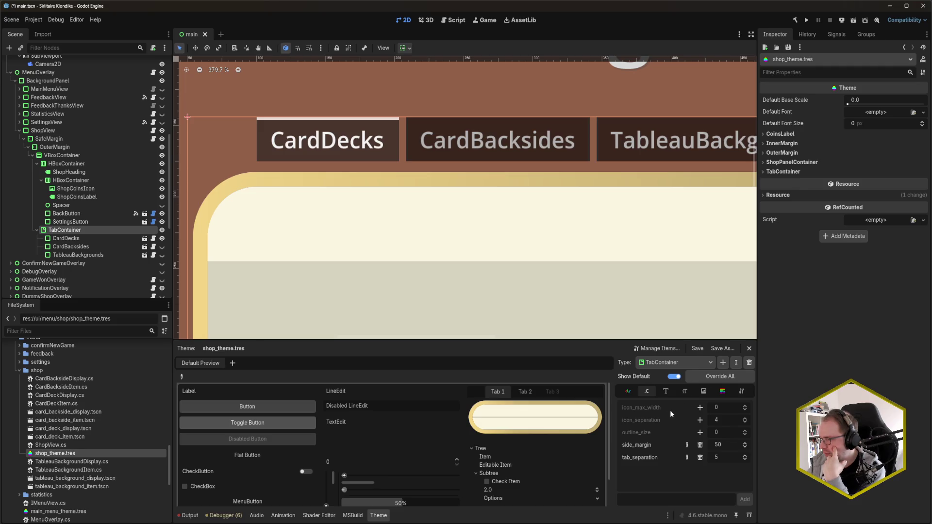
Browse the TabContainer's colour and font overrides in the Theme editor.
{"action": "left_click", "coordinate": [633, 393]}
{"action": "scroll", "coordinate": [654, 432], "scroll_direction": "down", "scroll_amount": 5}
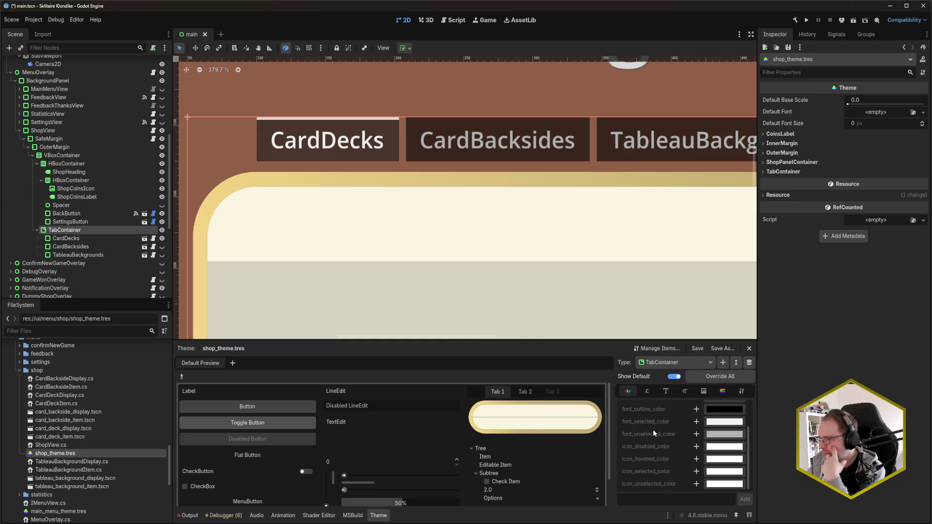
{"action": "left_click", "coordinate": [665, 391]}
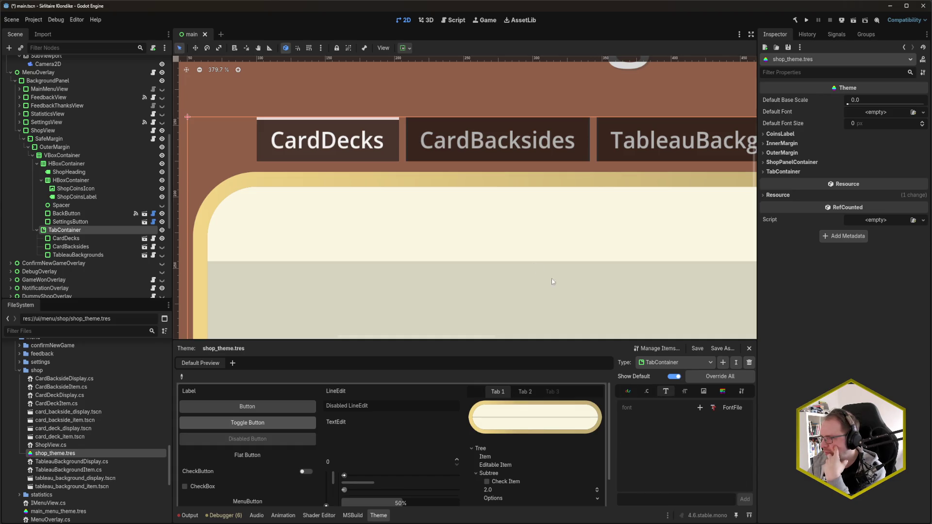
{"action": "scroll", "coordinate": [536, 273], "scroll_direction": "down", "scroll_amount": 4}
{"action": "left_click_drag", "start_coordinate": [418, 85], "coordinate": [393, 51]}
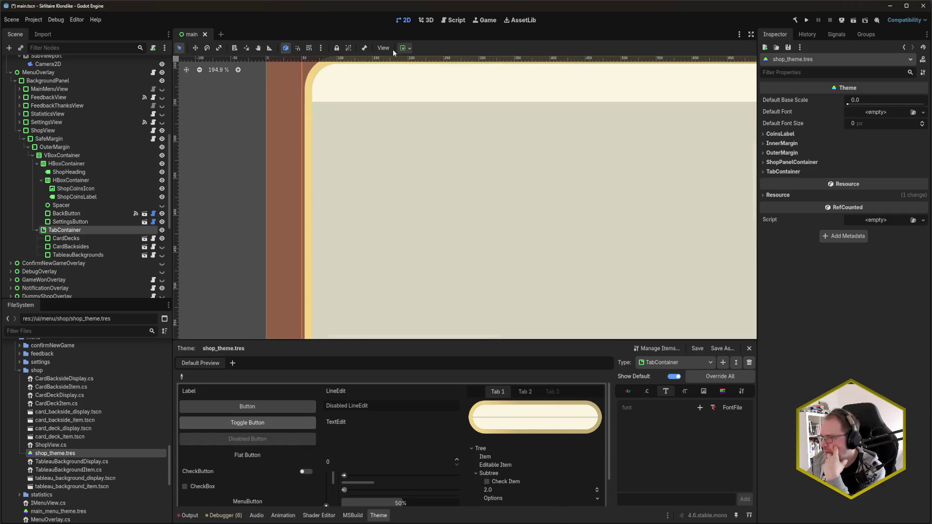
{"action": "scroll", "coordinate": [263, 215], "scroll_direction": "down", "scroll_amount": 8}
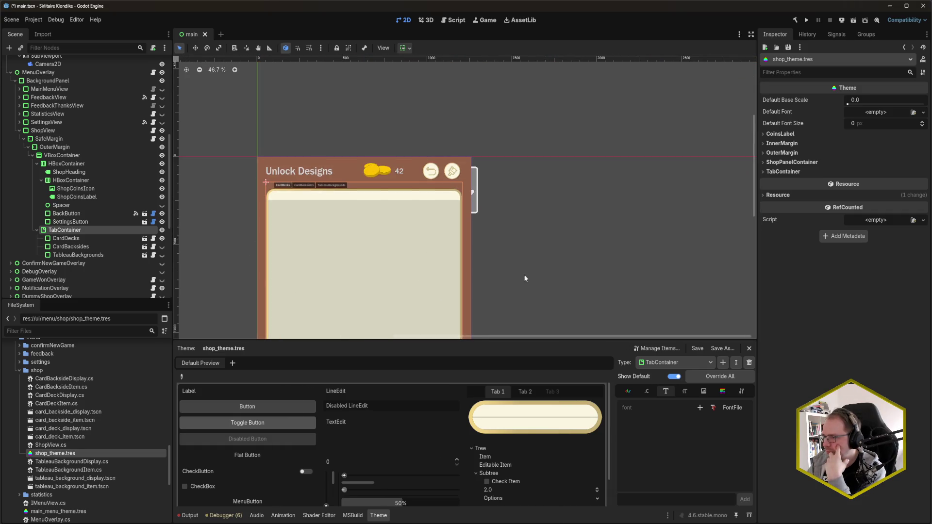
{"action": "scroll", "coordinate": [523, 275], "scroll_direction": "down", "scroll_amount": 5}
{"action": "scroll", "coordinate": [482, 109], "scroll_direction": "up", "scroll_amount": 10}
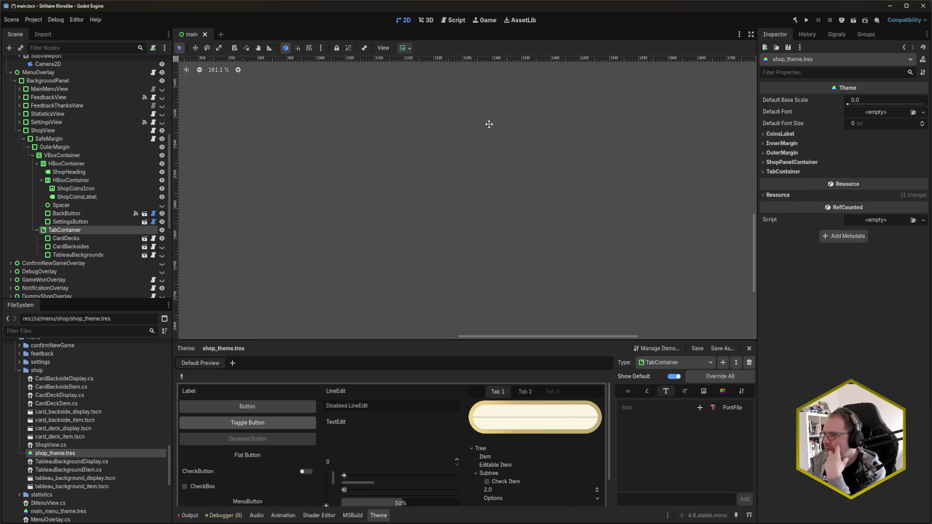
{"action": "scroll", "coordinate": [437, 155], "scroll_direction": "up", "scroll_amount": 3}
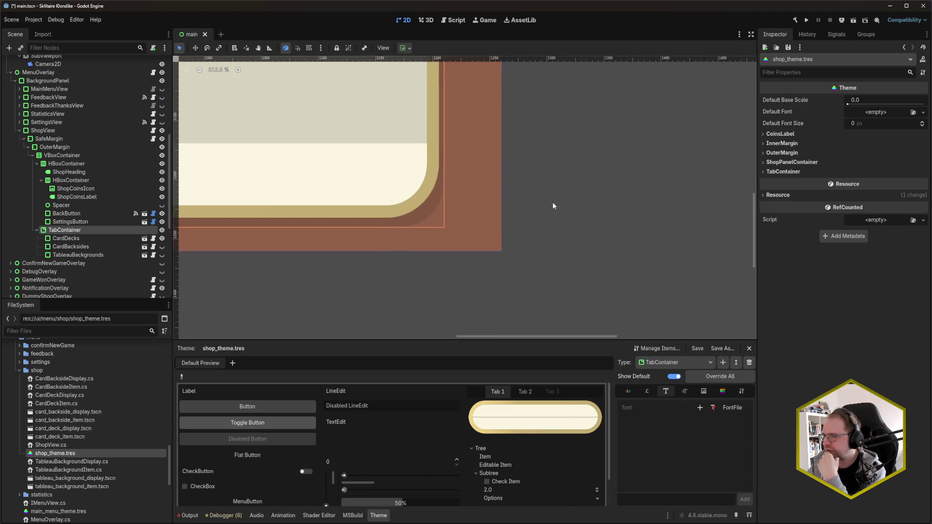
{"action": "scroll", "coordinate": [450, 201], "scroll_direction": "down", "scroll_amount": 5}
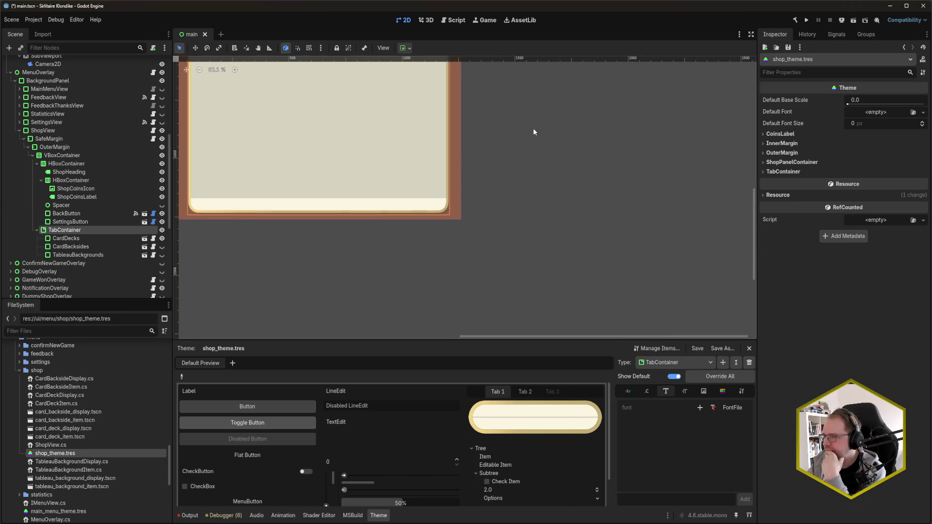
{"action": "scroll", "coordinate": [378, 222], "scroll_direction": "down", "scroll_amount": 2}
{"action": "scroll", "coordinate": [218, 230], "scroll_direction": "up", "scroll_amount": 6}
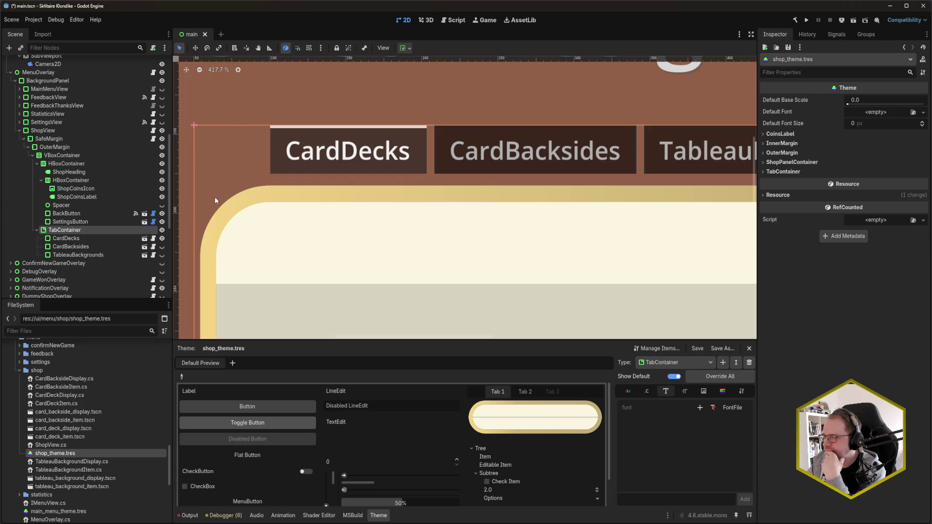
{"action": "scroll", "coordinate": [252, 219], "scroll_direction": "up", "scroll_amount": 2}
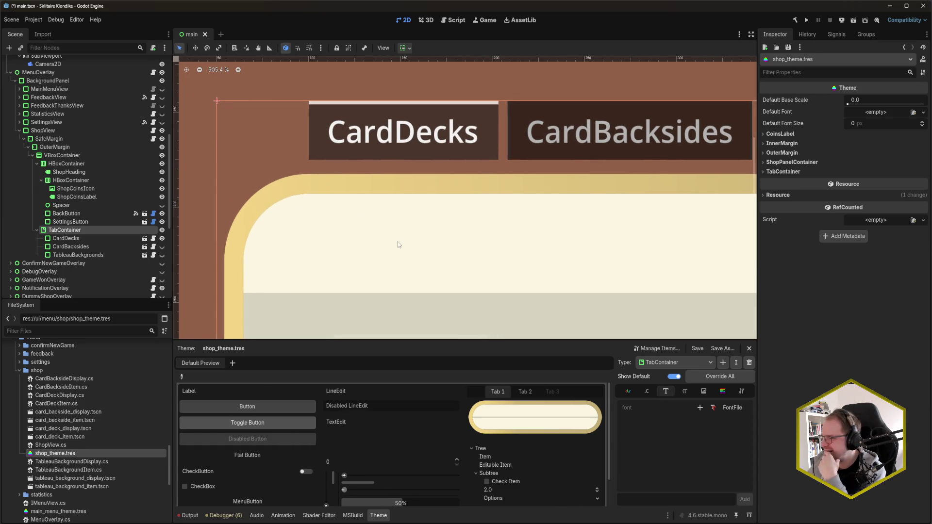
Browse the TabContainer's font size and icon overrides.
{"action": "left_click", "coordinate": [685, 391]}
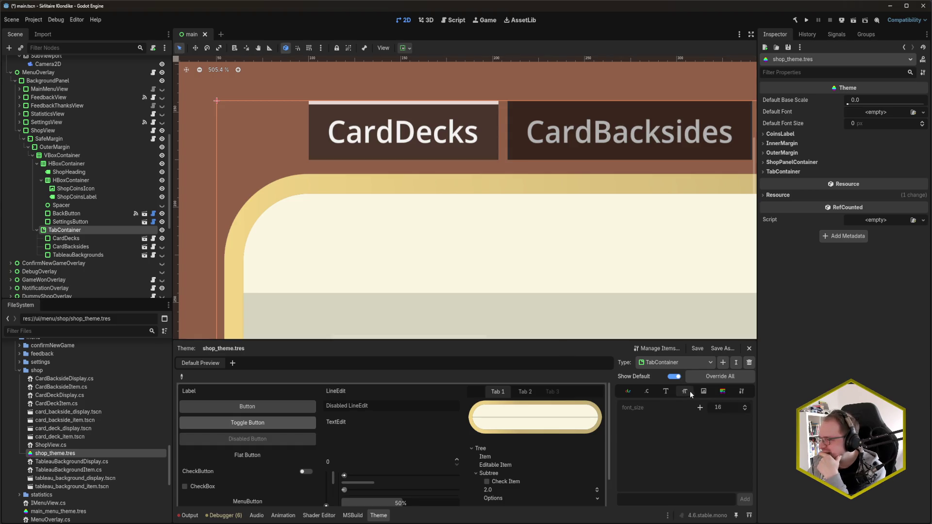
{"action": "left_click", "coordinate": [703, 391]}
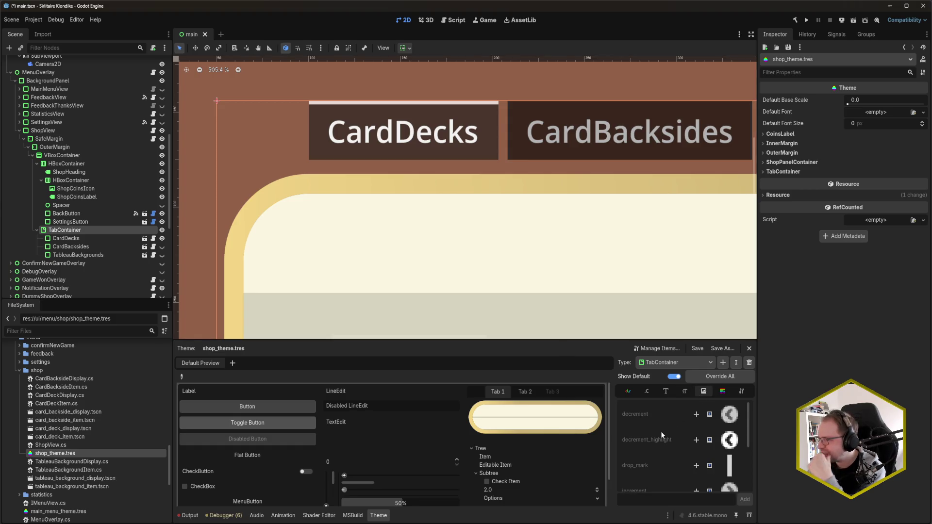
{"action": "scroll", "coordinate": [651, 418], "scroll_direction": "down", "scroll_amount": 1}
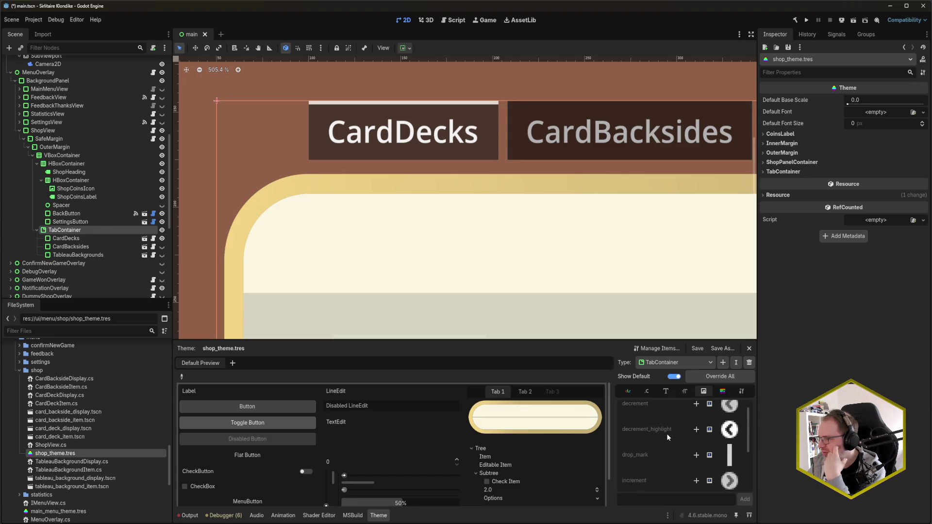
{"action": "scroll", "coordinate": [663, 438], "scroll_direction": "down", "scroll_amount": 2}
{"action": "scroll", "coordinate": [653, 438], "scroll_direction": "down", "scroll_amount": 1}
{"action": "scroll", "coordinate": [654, 442], "scroll_direction": "down", "scroll_amount": 1}
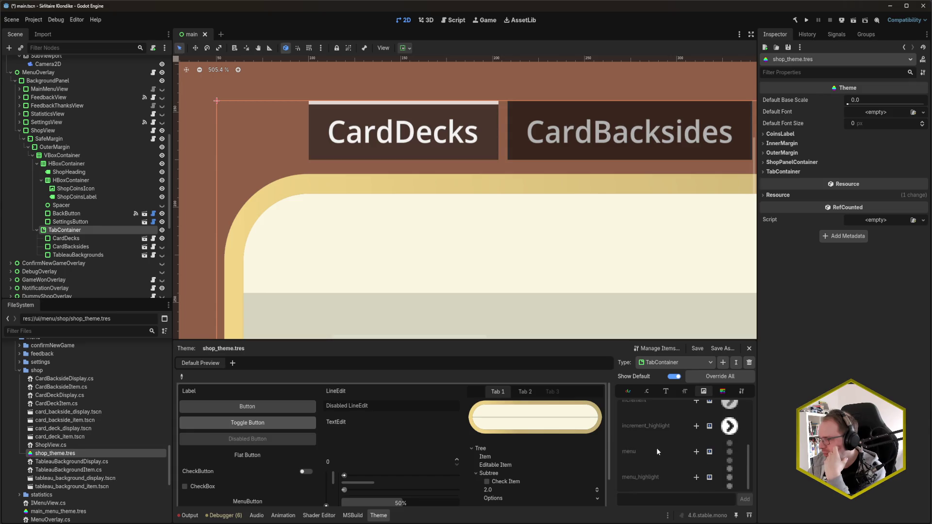
{"action": "scroll", "coordinate": [482, 249], "scroll_direction": "down", "scroll_amount": 5}
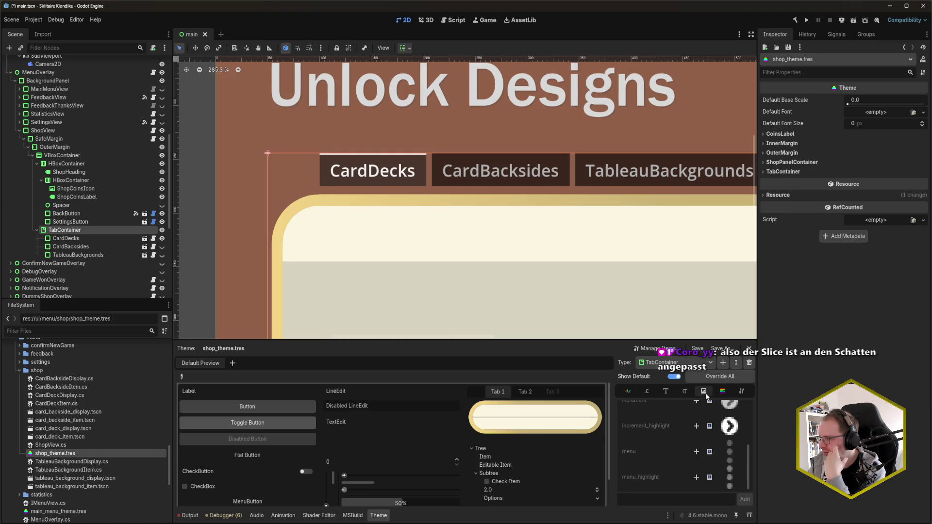
Show the TabContainer style box overrides and add one for the unselected tab style.
{"action": "left_click", "coordinate": [723, 392]}
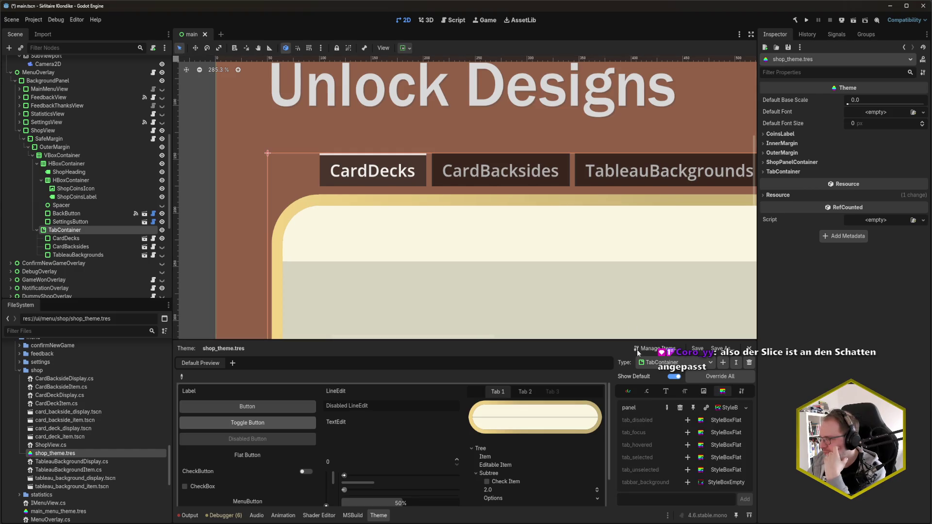
{"action": "left_click_drag", "start_coordinate": [602, 239], "coordinate": [520, 240]}
{"action": "scroll", "coordinate": [520, 241], "scroll_direction": "down", "scroll_amount": 2}
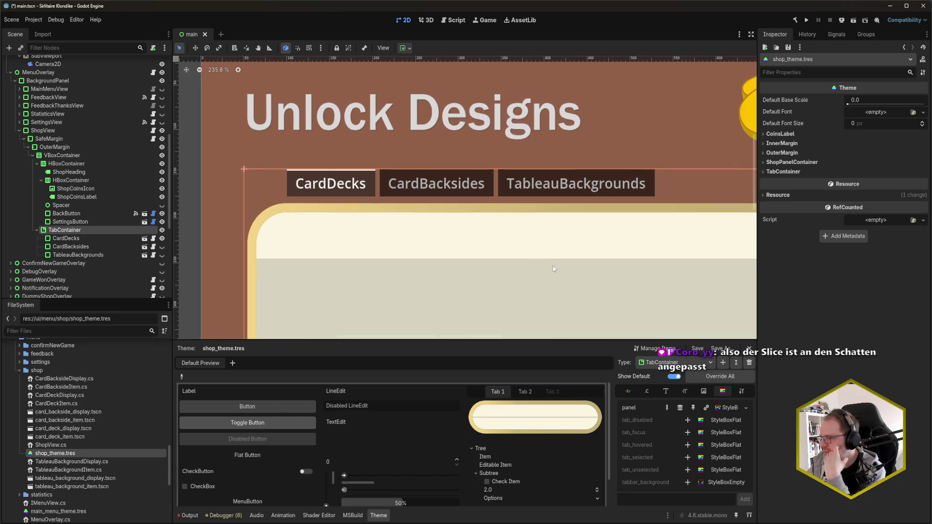
{"action": "left_click", "coordinate": [686, 471]}
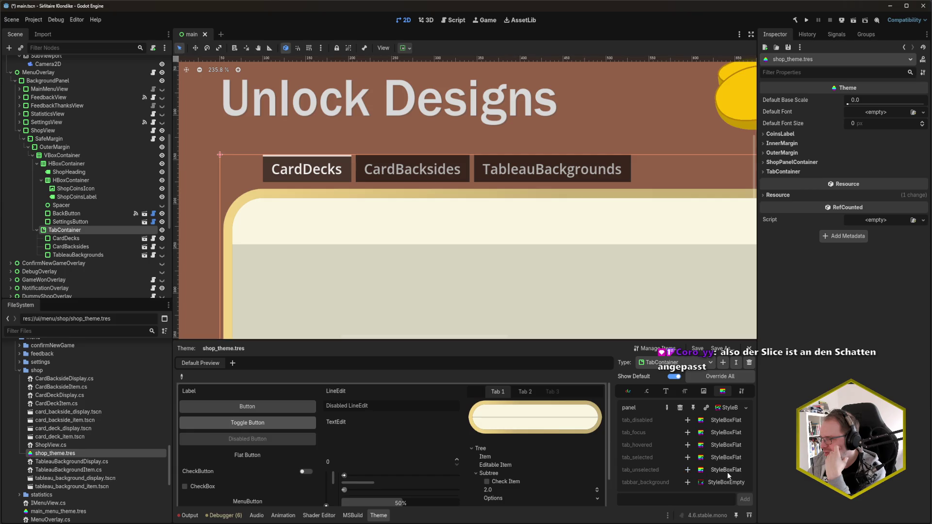
Make the unselected tab style a StyleBoxTexture using tab_passive.svg.
{"action": "left_click", "coordinate": [735, 471]}
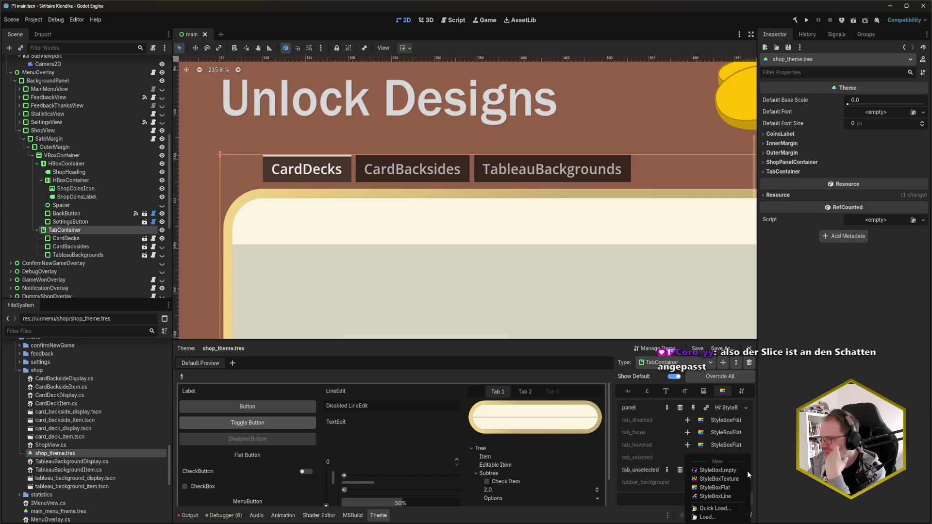
{"action": "left_click", "coordinate": [747, 471]}
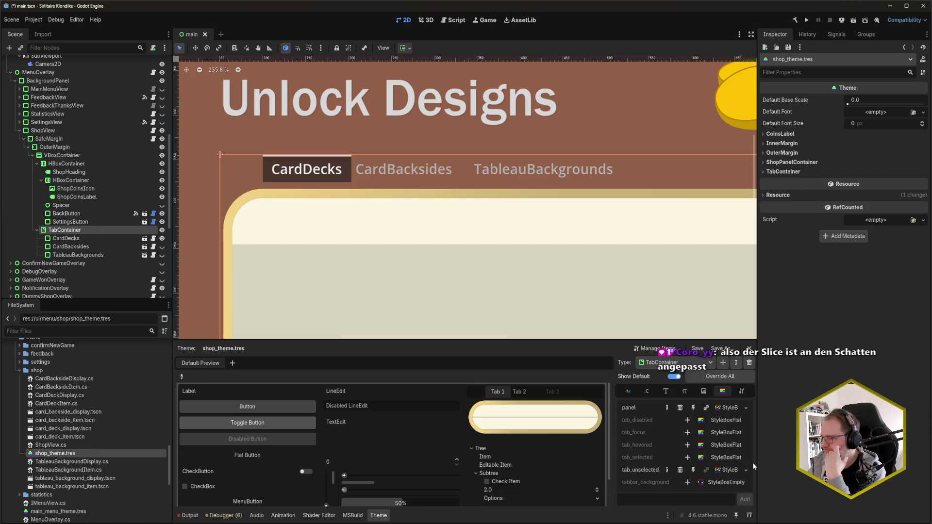
{"action": "left_click", "coordinate": [729, 471]}
{"action": "scroll", "coordinate": [63, 422], "scroll_direction": "up", "scroll_amount": 10}
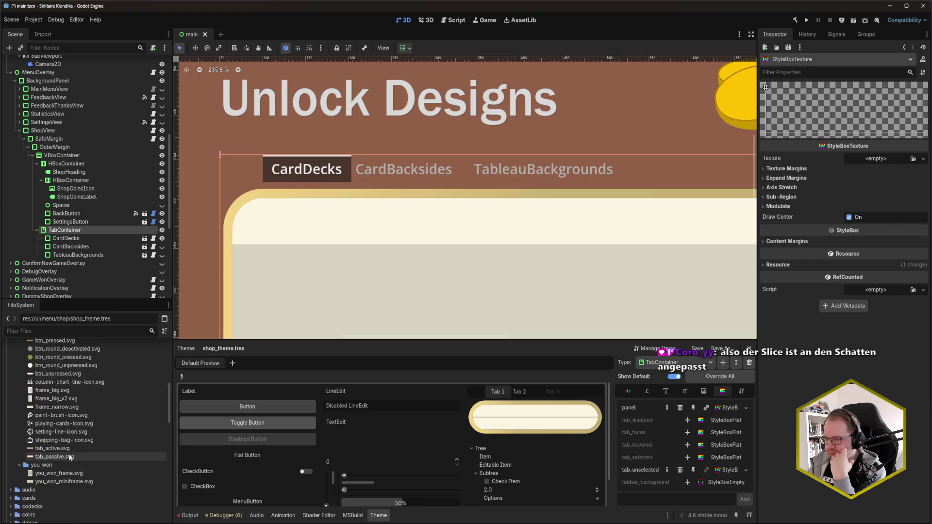
{"action": "mouse_move", "coordinate": [60, 459]}
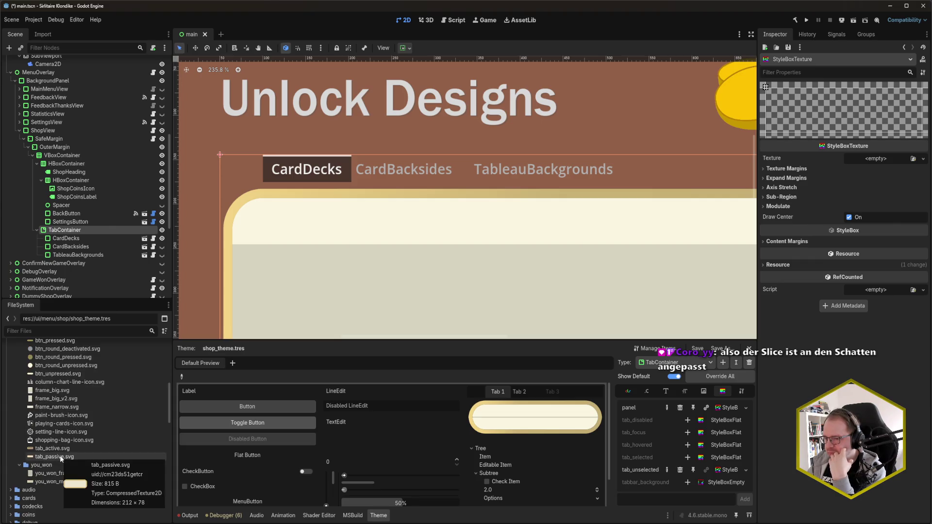
{"action": "mouse_move", "coordinate": [60, 459]}
{"action": "left_mouse_down"}
{"action": "mouse_move", "coordinate": [873, 158]}
{"action": "mouse_move", "coordinate": [874, 195]}
{"action": "mouse_move", "coordinate": [888, 160]}
{"action": "mouse_move", "coordinate": [881, 161]}
{"action": "left_mouse_up"}
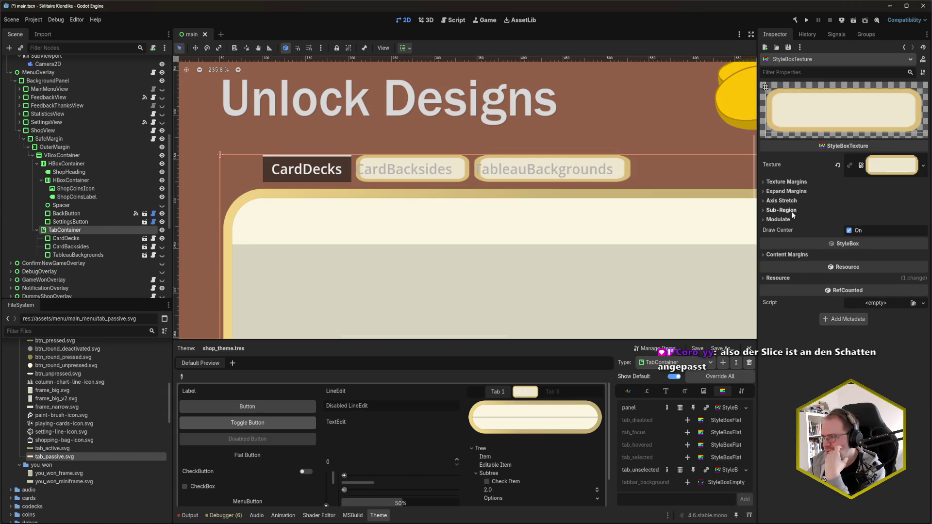
Set all four texture margins of the unselected tab style to 15 px.
{"action": "left_click", "coordinate": [793, 183]}
{"action": "left_click", "coordinate": [865, 193]}
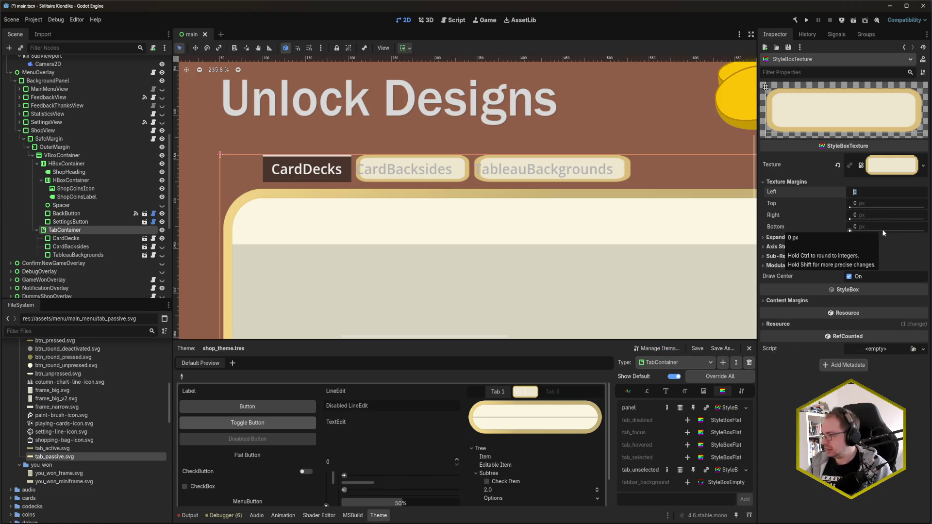
{"action": "type", "text": "10"}
{"action": "key", "text": "Return"}
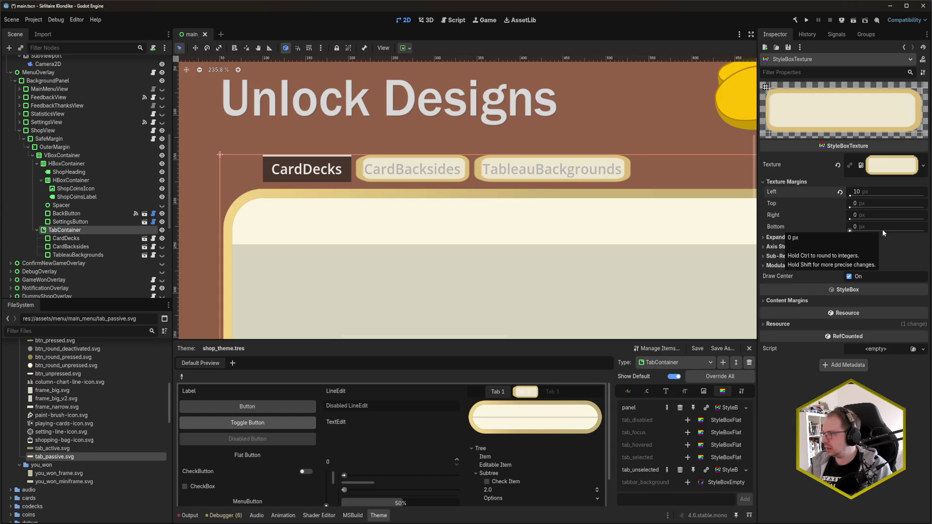
{"action": "left_click", "coordinate": [869, 191]}
{"action": "type", "text": "15"}
{"action": "key", "text": "Tab"}
{"action": "type", "text": "15"}
{"action": "key", "text": "Tab"}
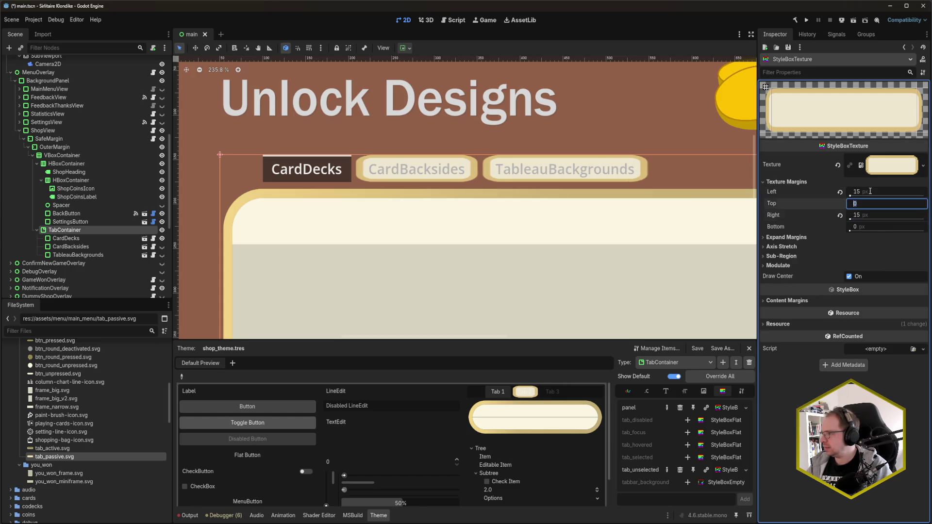
{"action": "type", "text": "15"}
{"action": "key", "text": "Tab"}
{"action": "type", "text": "15"}
{"action": "key", "text": "Return"}
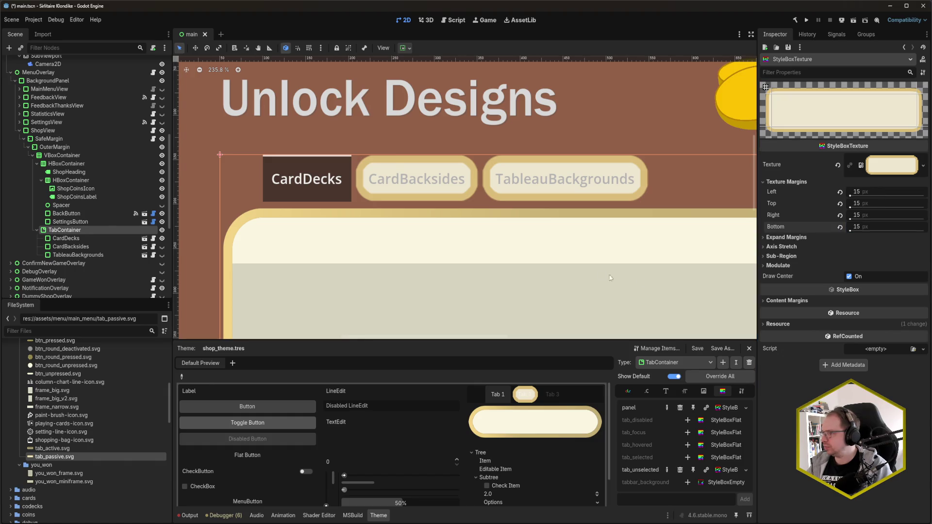
{"action": "scroll", "coordinate": [592, 237], "scroll_direction": "down", "scroll_amount": 3}
Set all four Texture Margins of the unselected tab style to 20 px.
{"action": "scroll", "coordinate": [597, 242], "scroll_direction": "down", "scroll_amount": 10}
{"action": "scroll", "coordinate": [621, 265], "scroll_direction": "up", "scroll_amount": 3}
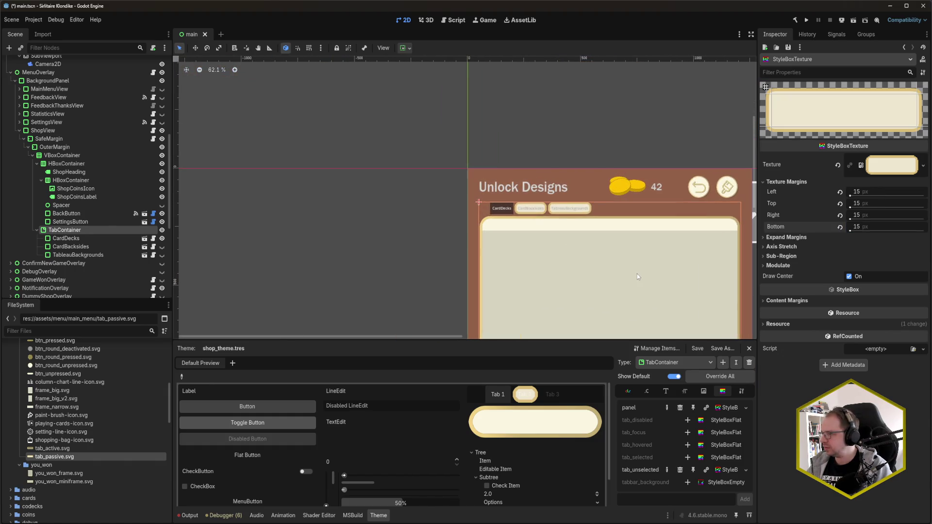
{"action": "mouse_move", "coordinate": [642, 246]}
{"action": "left_mouse_down"}
{"action": "mouse_move", "coordinate": [558, 238]}
{"action": "mouse_move", "coordinate": [486, 88]}
{"action": "left_mouse_up"}
{"action": "key", "text": "ctrl+equal"}
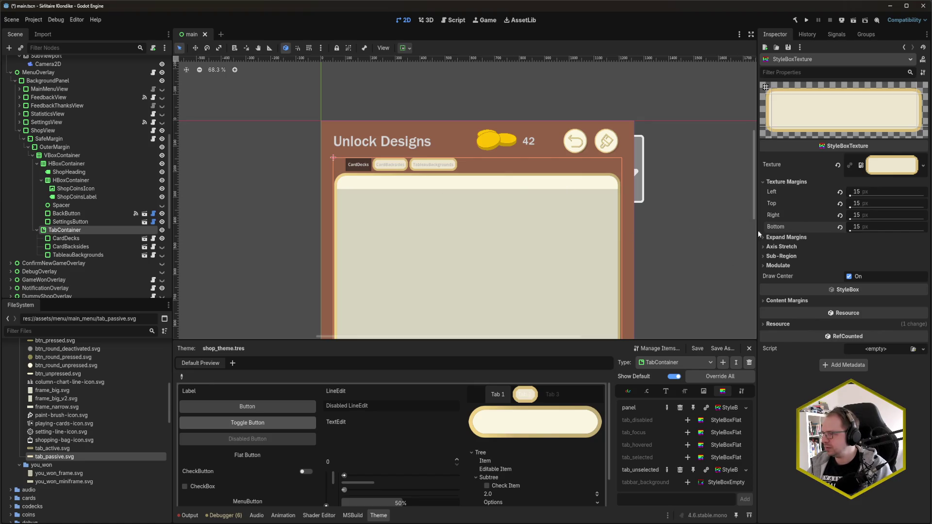
{"action": "scroll", "coordinate": [420, 165], "scroll_direction": "up", "scroll_amount": 6}
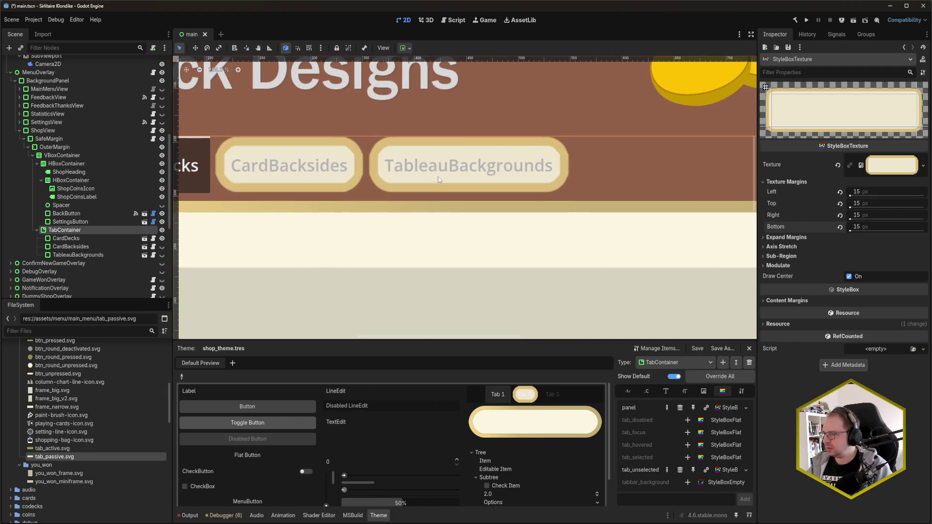
{"action": "left_click", "coordinate": [895, 194]}
{"action": "type", "text": "20"}
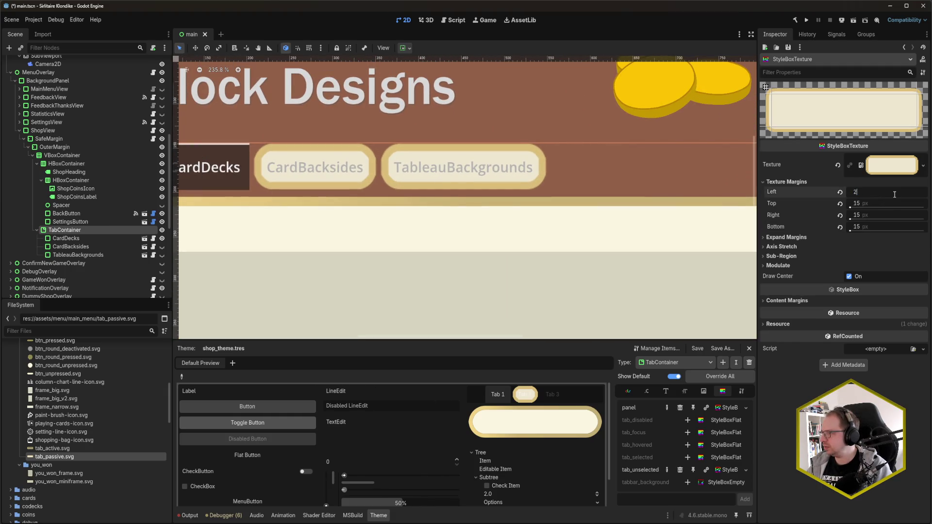
{"action": "key", "text": "Tab"}
{"action": "type", "text": "20"}
{"action": "key", "text": "Tab"}
{"action": "type", "text": "20"}
{"action": "key", "text": "Tab"}
{"action": "type", "text": "20"}
{"action": "key", "text": "Tab"}
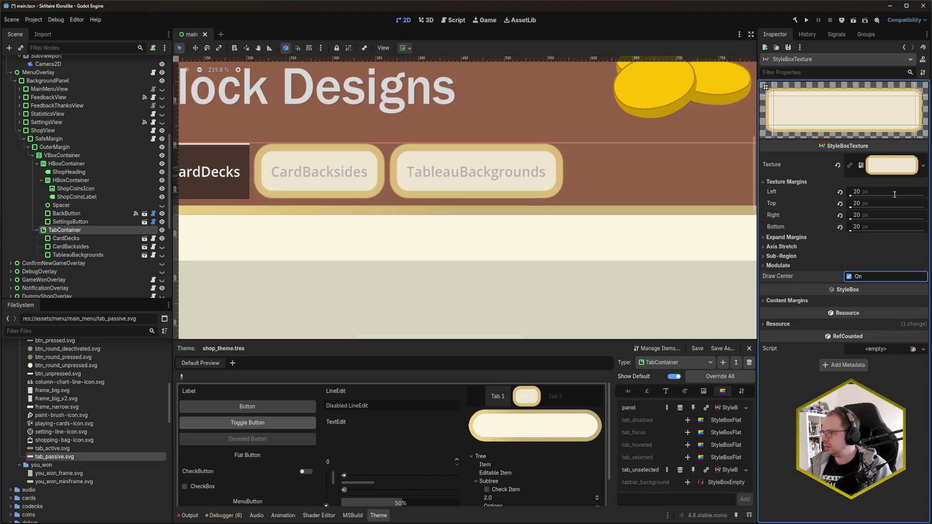
Reframe the shop panel on the canvas and save the scene.
{"action": "scroll", "coordinate": [495, 184], "scroll_direction": "down", "scroll_amount": 5}
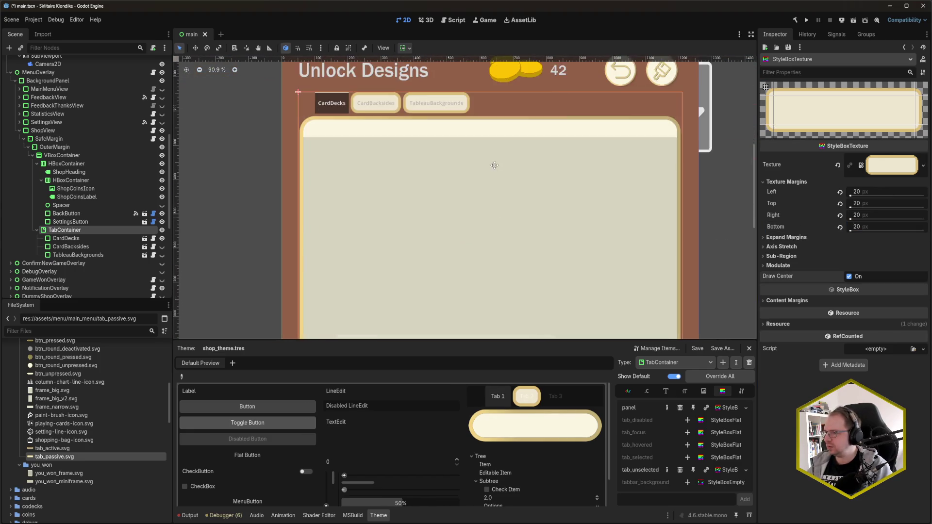
{"action": "left_click_drag", "start_coordinate": [693, 227], "coordinate": [670, 202]}
{"action": "key", "text": "ctrl+s"}
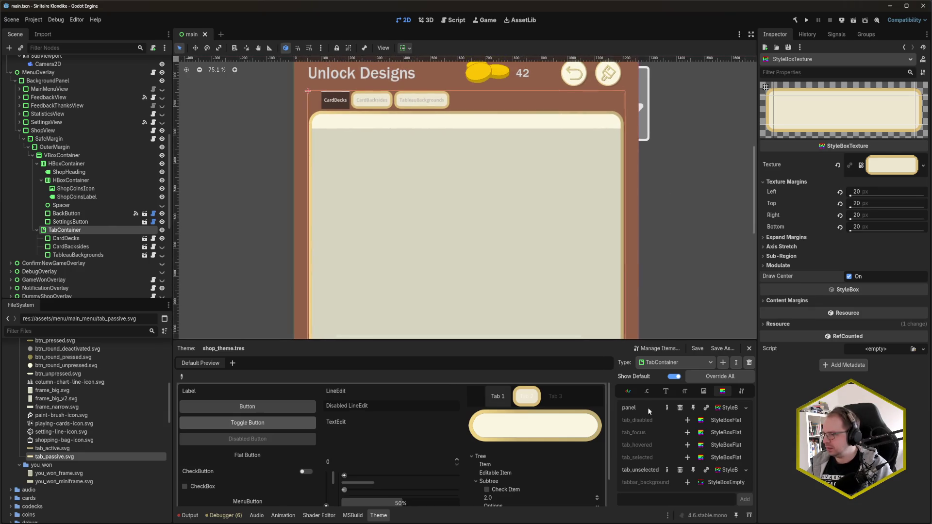
Override font_unselected_color in the tab theme's Colors, then switch to the menu_unlocks_decks.png mockup.
{"action": "left_click", "coordinate": [627, 392]}
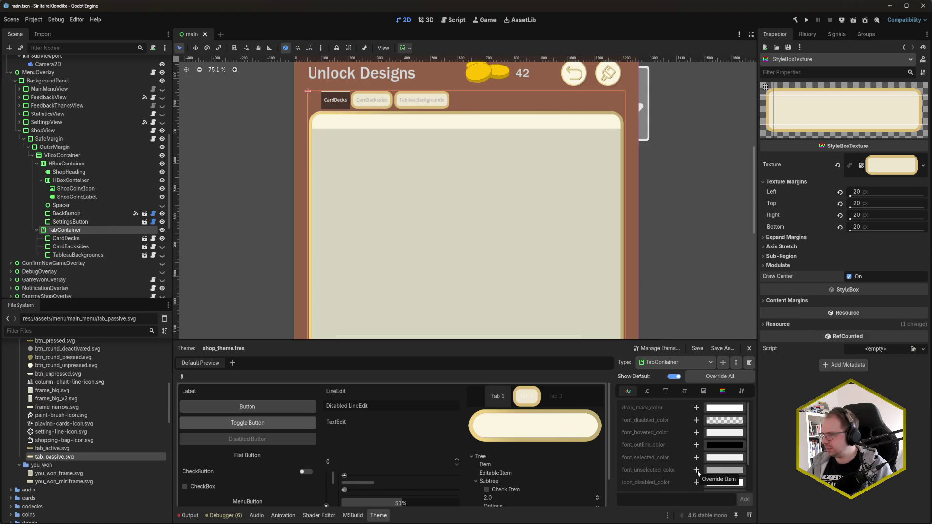
{"action": "left_click", "coordinate": [697, 470]}
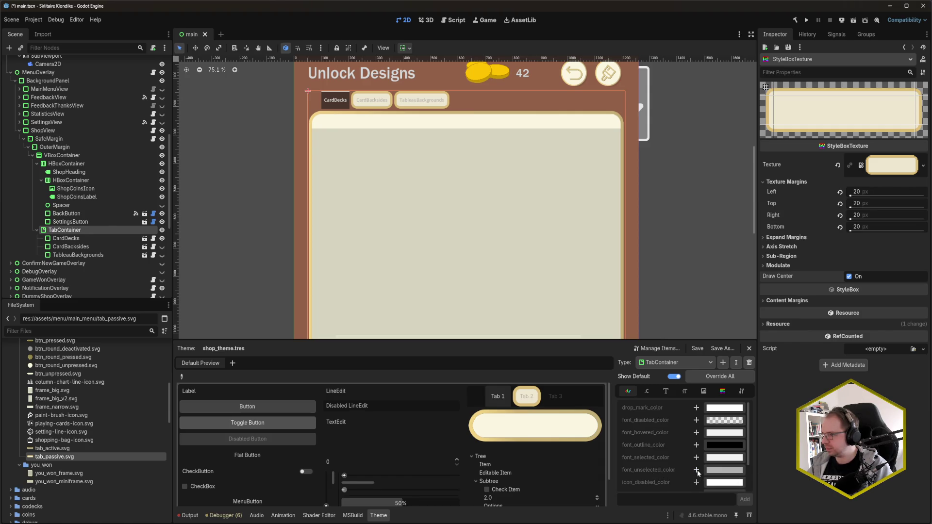
{"action": "left_click", "coordinate": [722, 471]}
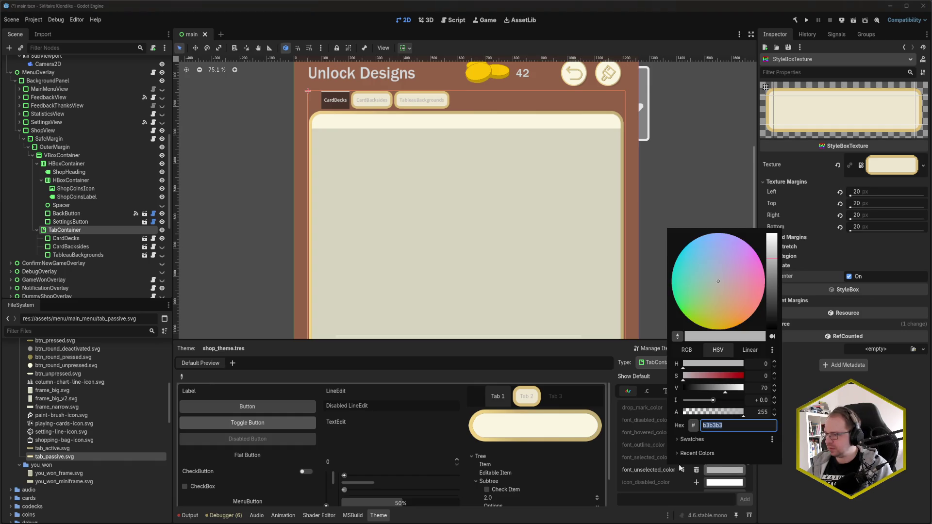
{"action": "key", "text": "Escape"}
{"action": "key", "text": "alt+Tab"}
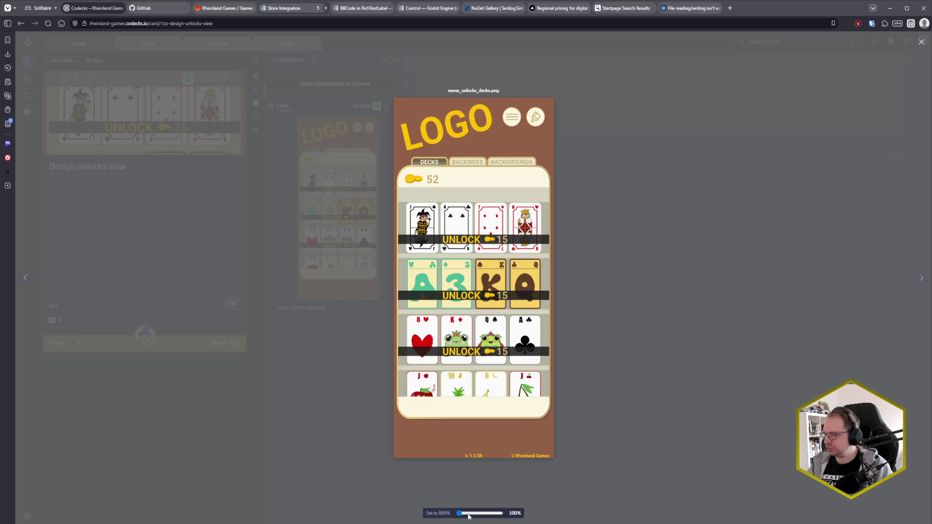
Sample and copy the BACKSIDES label's tan hex, then reopen Godot's unselected-text colour editor.
{"action": "left_click_drag", "start_coordinate": [459, 513], "coordinate": [465, 516]}
{"action": "scroll", "coordinate": [434, 252], "scroll_direction": "up", "scroll_amount": 5}
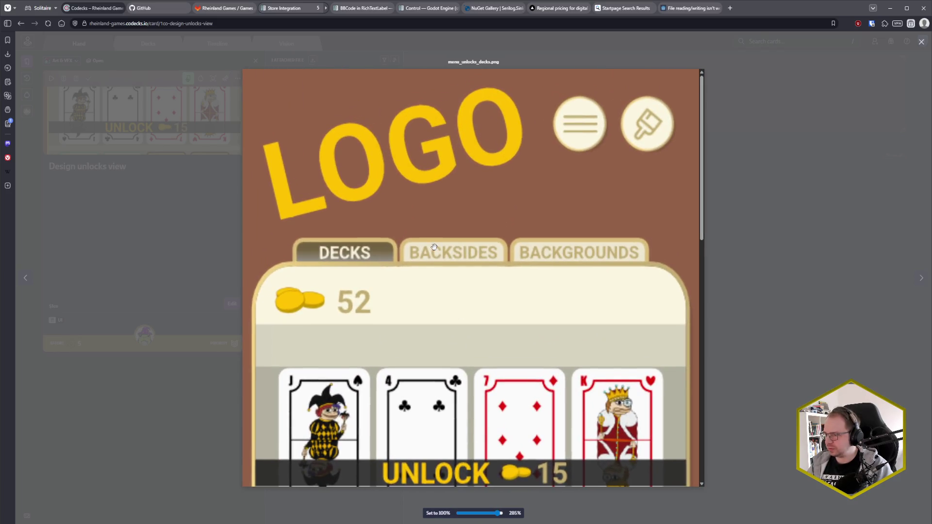
{"action": "key", "text": "super+shift+c"}
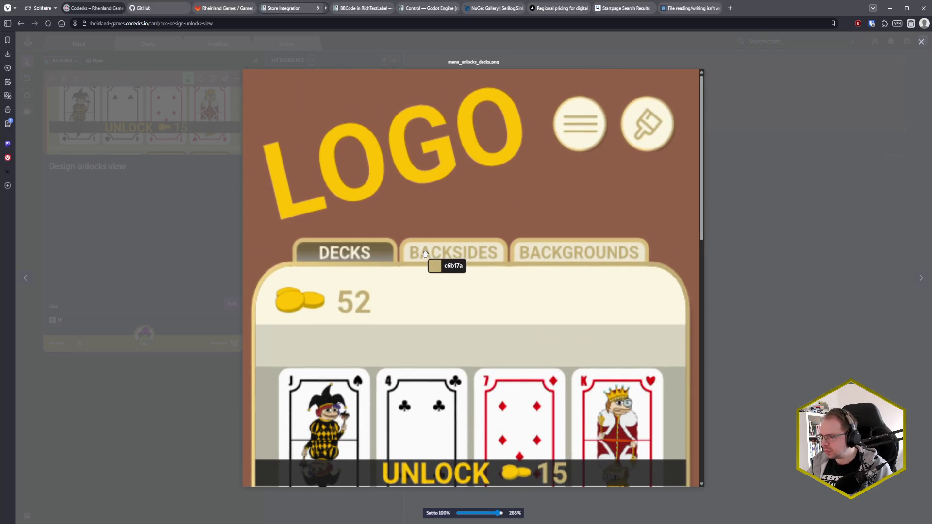
{"action": "left_click", "coordinate": [425, 253]}
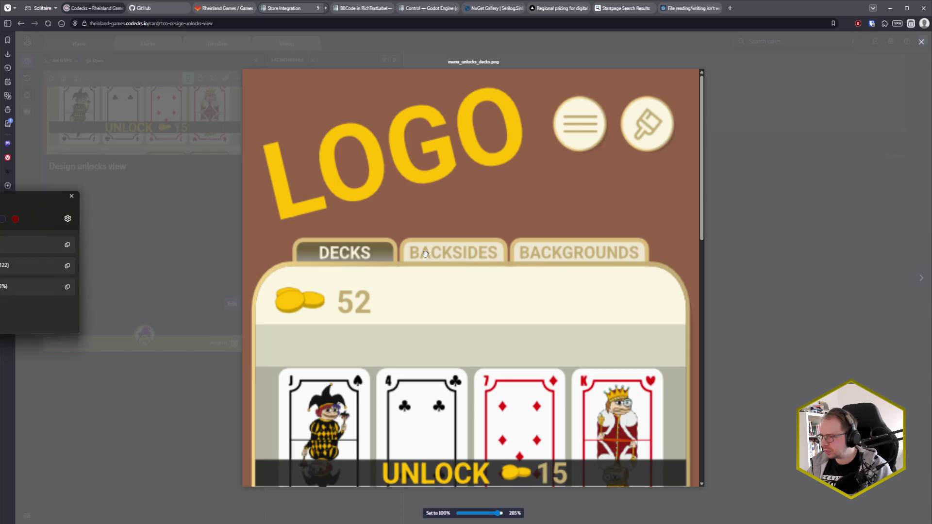
{"action": "left_click", "coordinate": [68, 245]}
{"action": "left_click", "coordinate": [71, 197]}
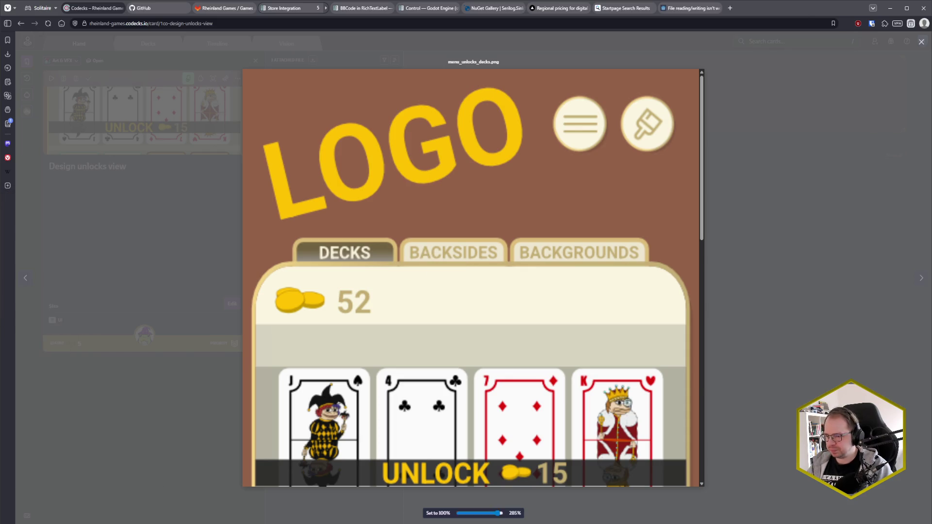
{"action": "key", "text": "alt+Tab"}
{"action": "left_click", "coordinate": [712, 470]}
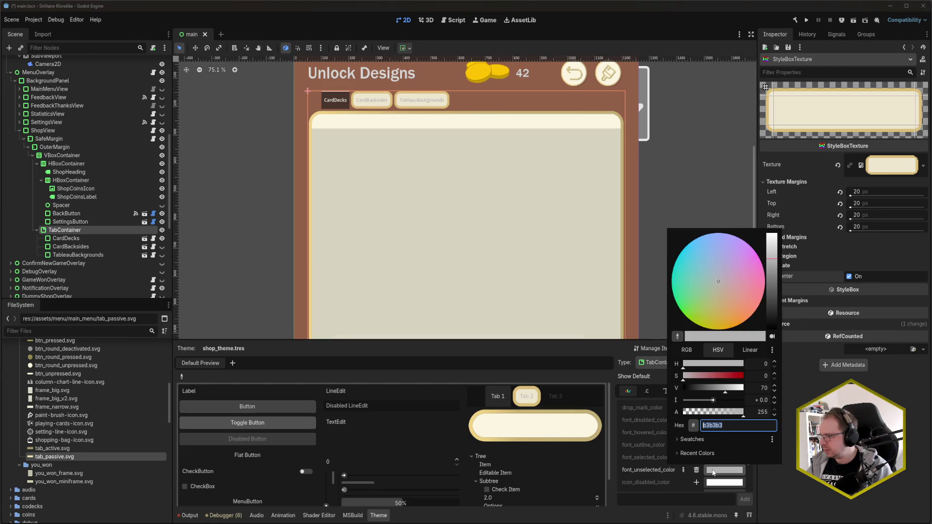
Paste the tan hex into font_unselected_color, then add a tab_selected StyleBox override.
{"action": "key", "text": "ctrl+v"}
{"action": "key", "text": "Return"}
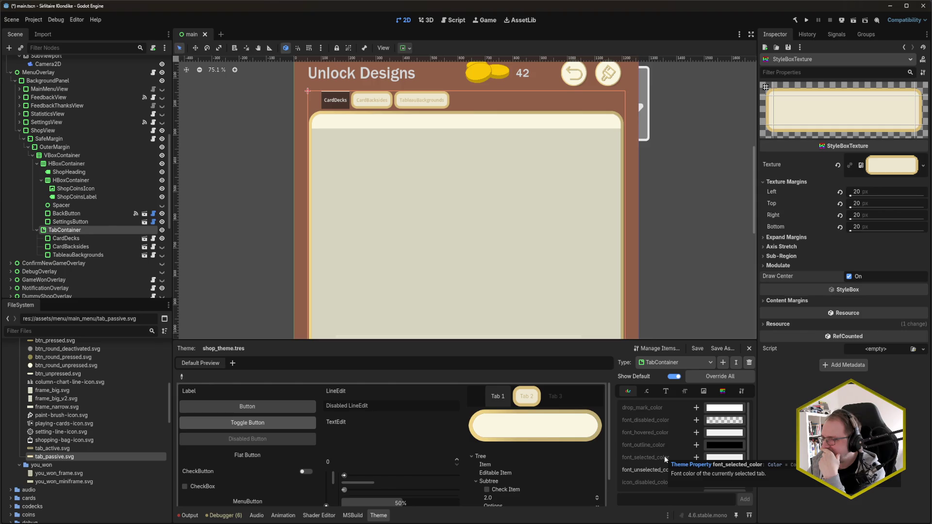
{"action": "left_click", "coordinate": [722, 391]}
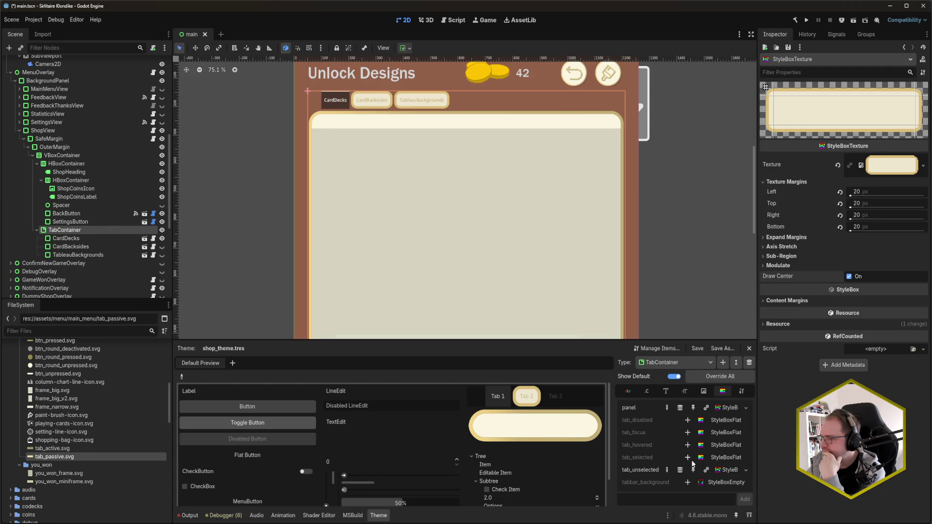
{"action": "left_click", "coordinate": [687, 457]}
{"action": "left_click", "coordinate": [727, 457]}
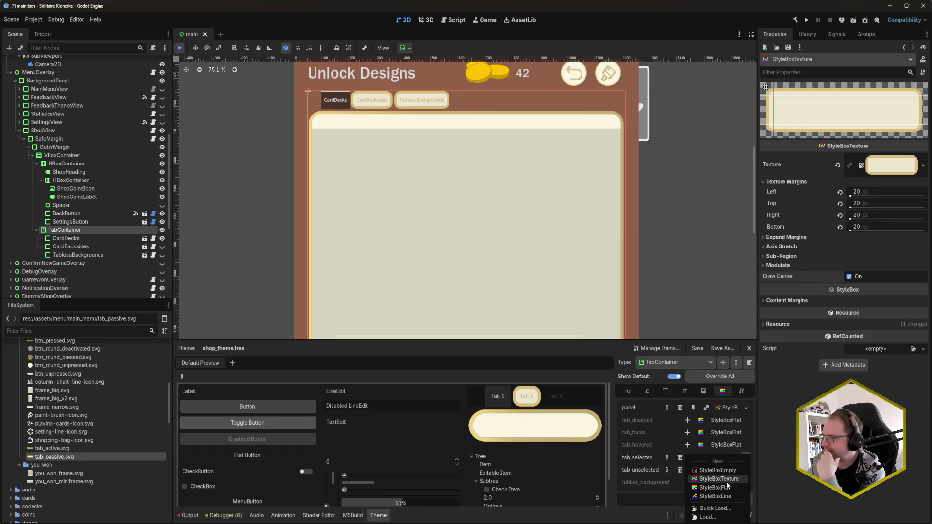
Give tab_selected a new StyleBoxTexture using tab_active.svg with 20 px texture margins.
{"action": "left_click", "coordinate": [726, 481]}
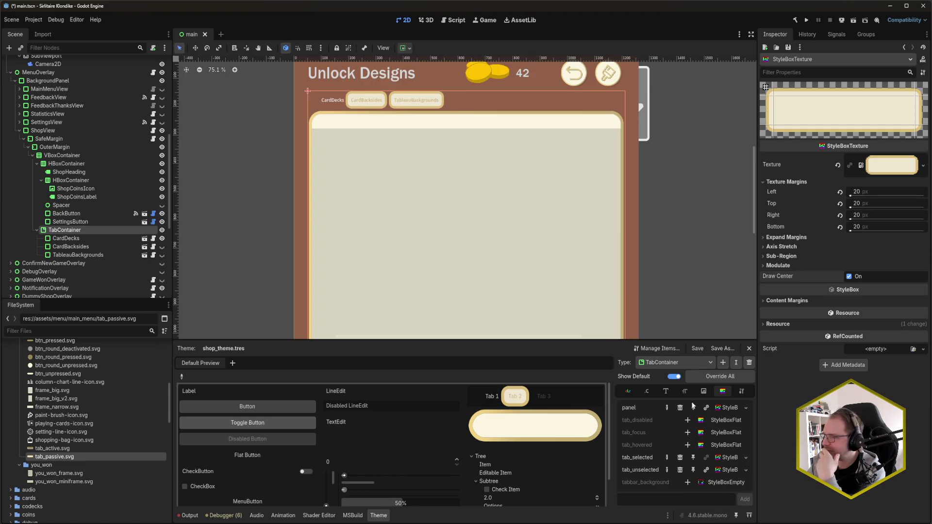
{"action": "left_click", "coordinate": [724, 457]}
{"action": "left_click", "coordinate": [856, 178]}
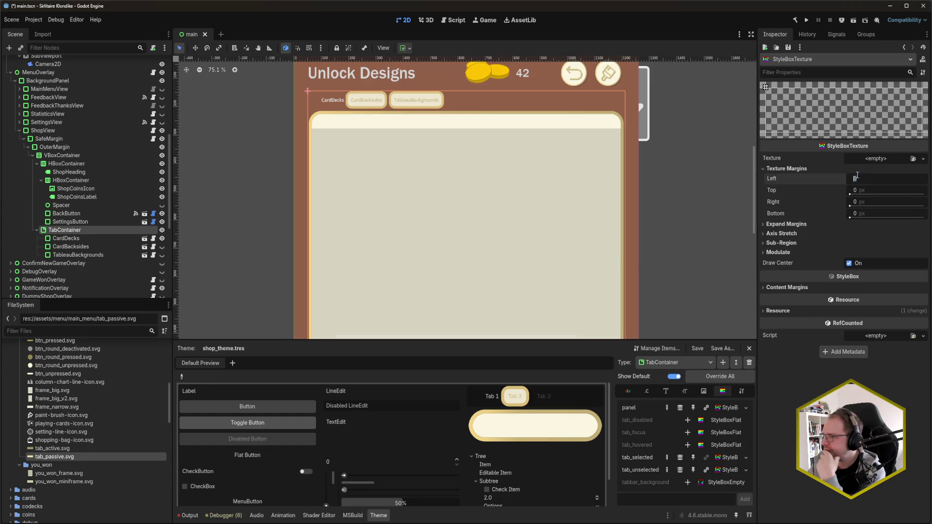
{"action": "type", "text": "20"}
{"action": "key", "text": "Tab"}
{"action": "type", "text": "20"}
{"action": "key", "text": "Tab"}
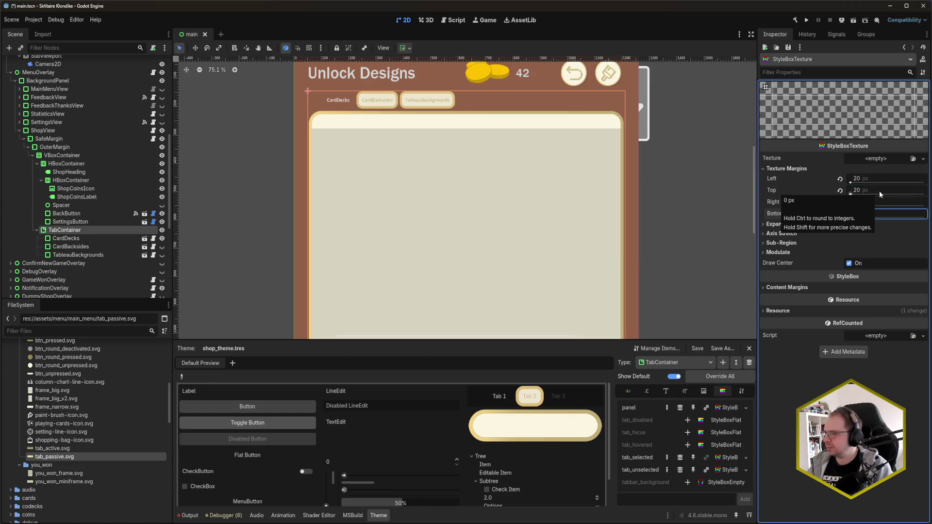
{"action": "type", "text": "20"}
{"action": "left_click", "coordinate": [53, 448]}
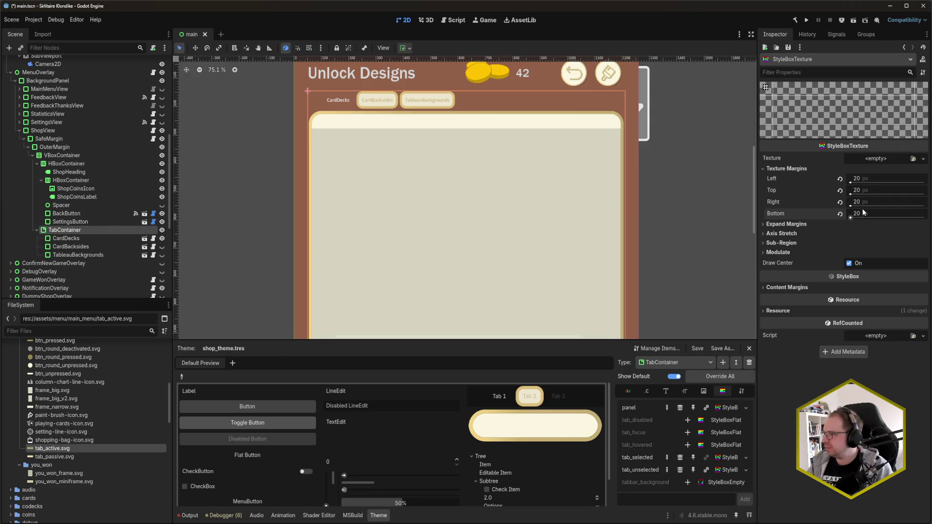
{"action": "mouse_move", "coordinate": [52, 448]}
{"action": "left_mouse_down"}
{"action": "mouse_move", "coordinate": [354, 100]}
{"action": "mouse_move", "coordinate": [870, 162]}
{"action": "left_mouse_up"}
Save main.tscn, zoom in on the CardDecks tab to check it, and bring JetBrains Rider forward.
{"action": "key", "text": "ctrl+s"}
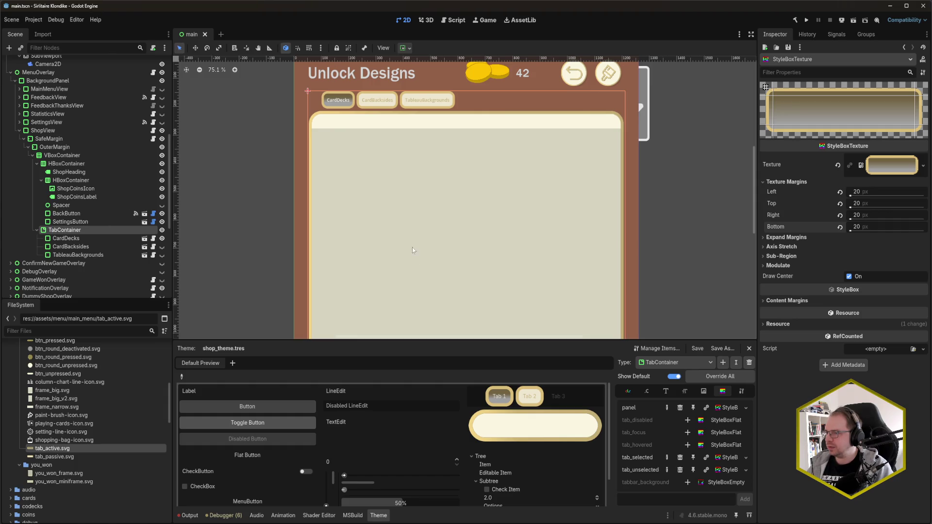
{"action": "scroll", "coordinate": [355, 104], "scroll_direction": "up", "scroll_amount": 6}
{"action": "scroll", "coordinate": [355, 104], "scroll_direction": "down", "scroll_amount": 5}
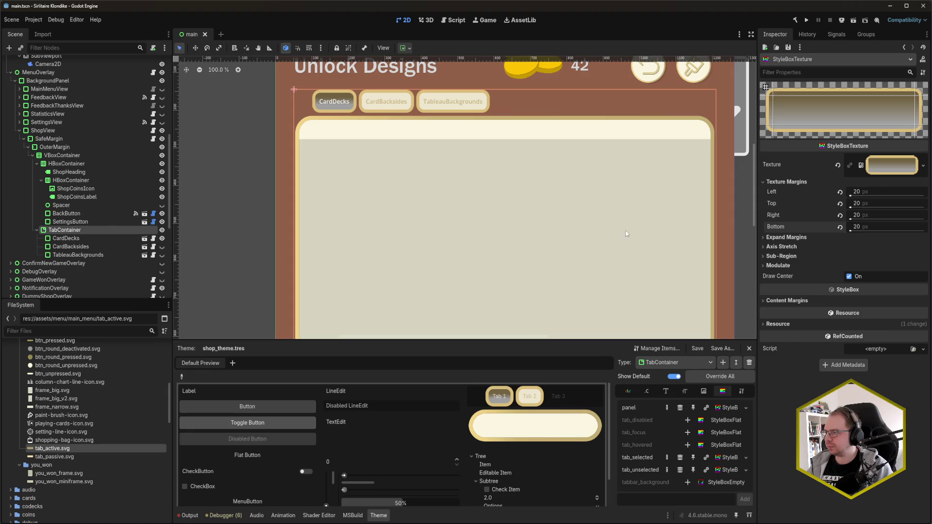
{"action": "scroll", "coordinate": [242, 252], "scroll_direction": "up", "scroll_amount": 1}
{"action": "scroll", "coordinate": [238, 238], "scroll_direction": "down", "scroll_amount": 1}
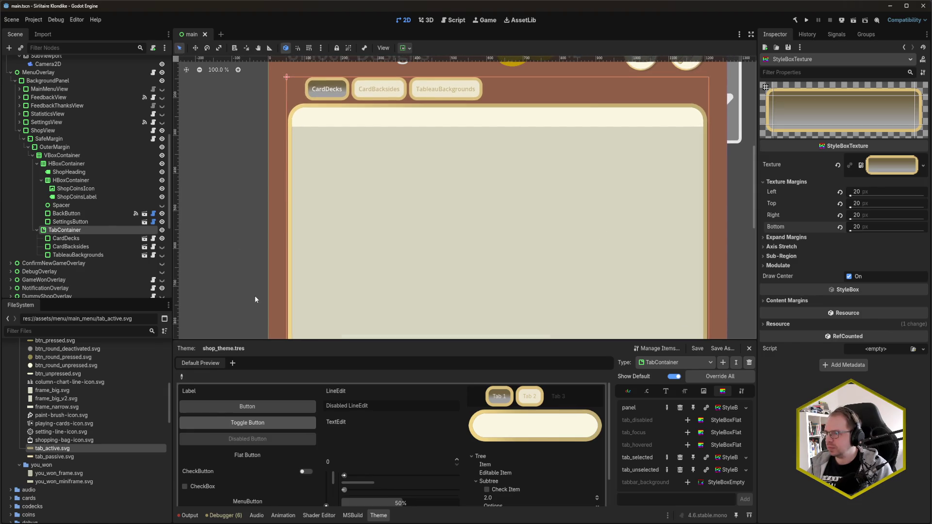
{"action": "mouse_move", "coordinate": [49, 523]}
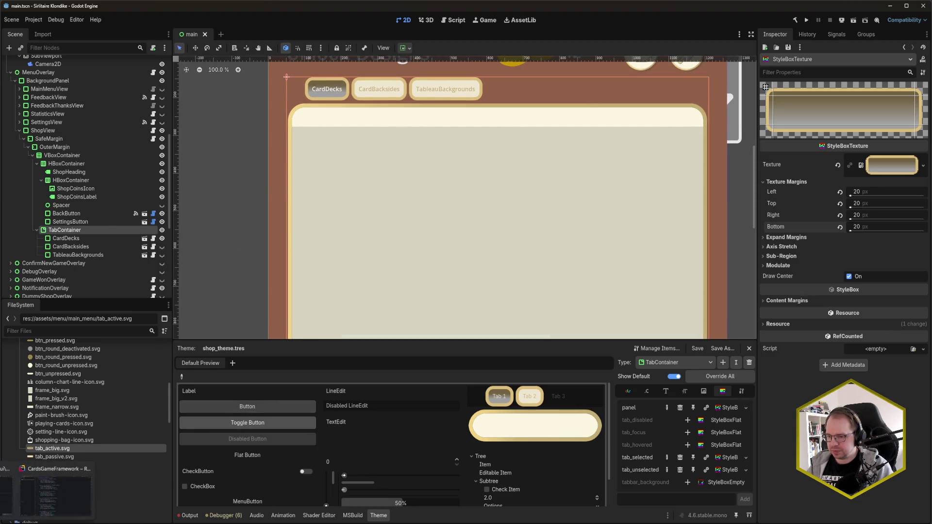
{"action": "left_click", "coordinate": [56, 492]}
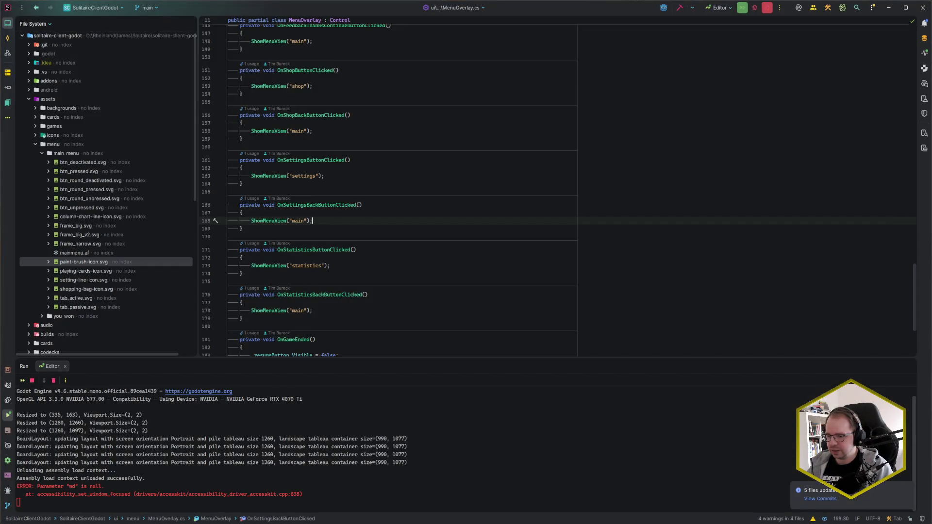
{"action": "left_click", "coordinate": [47, 492]}
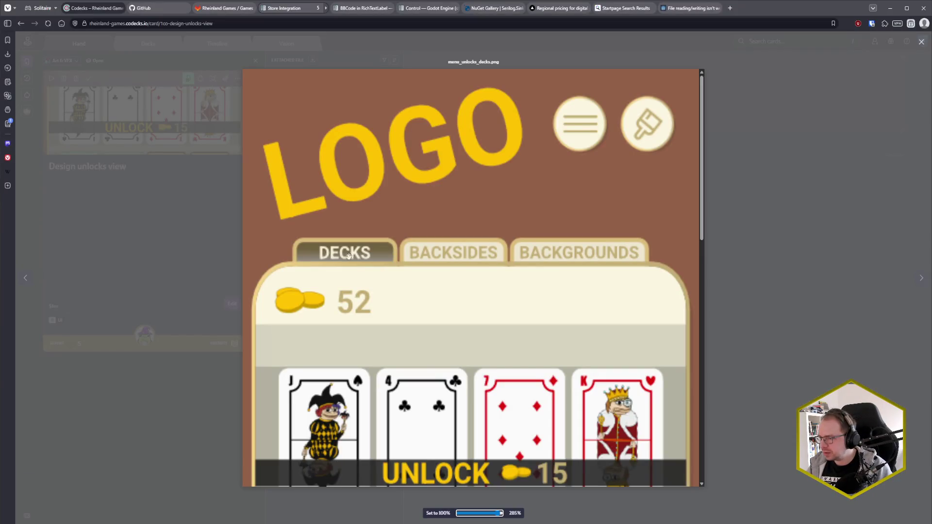
{"action": "mouse_move", "coordinate": [332, 252]}
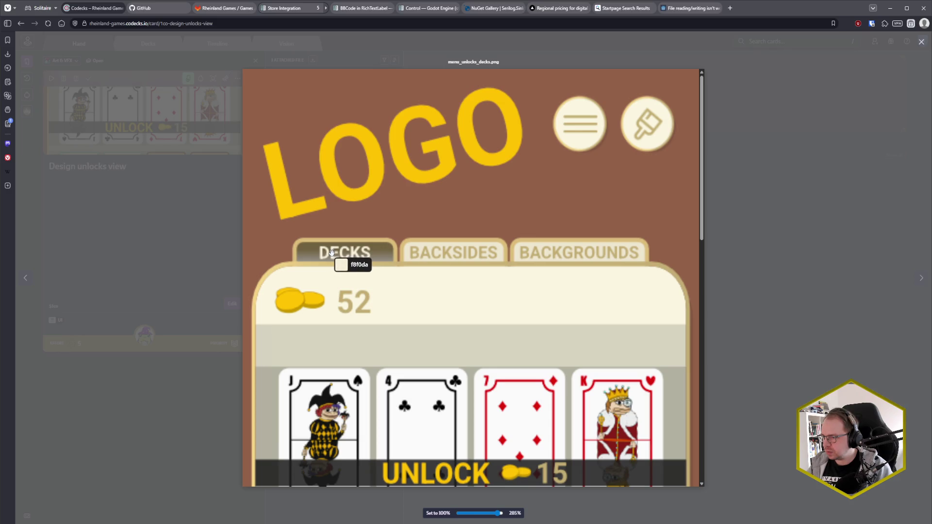
{"action": "left_click", "coordinate": [332, 252]}
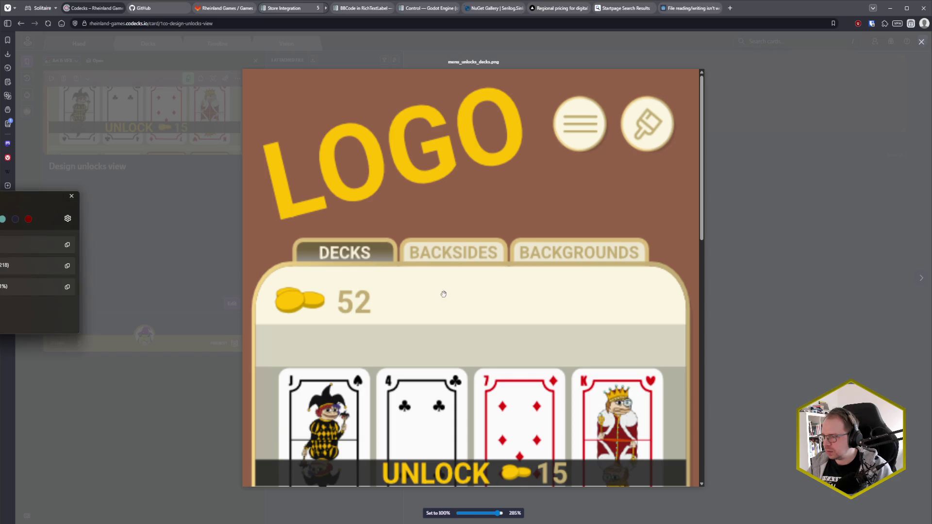
{"action": "left_click", "coordinate": [71, 197]}
{"action": "key", "text": "alt+Tab"}
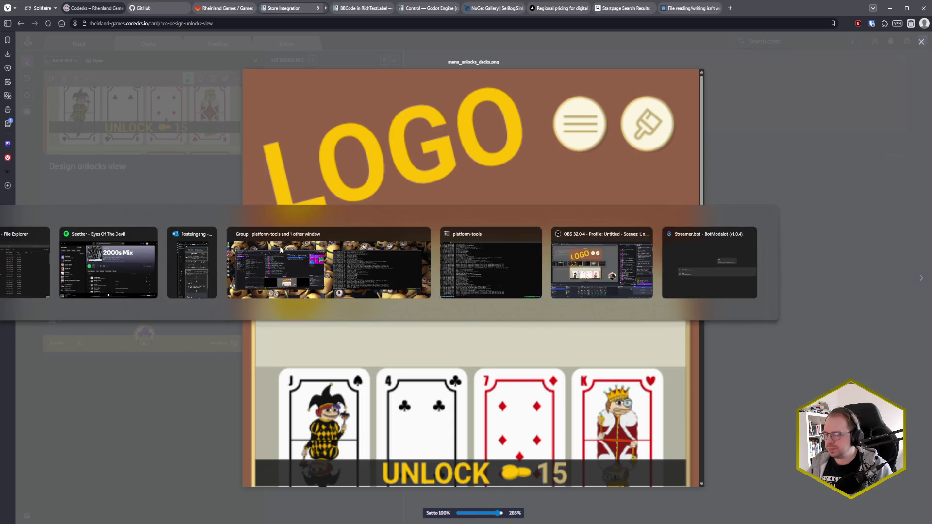
{"action": "left_click", "coordinate": [280, 250]}
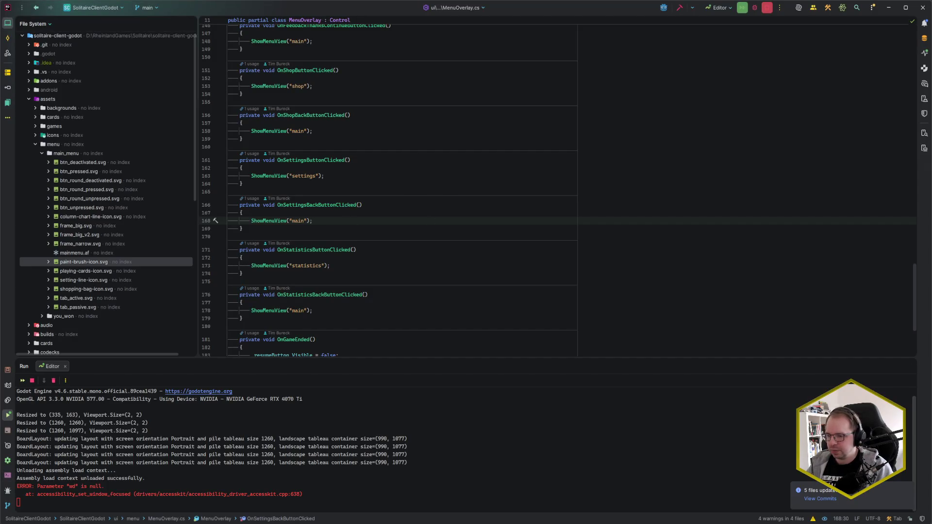
{"action": "key", "text": "alt+Tab"}
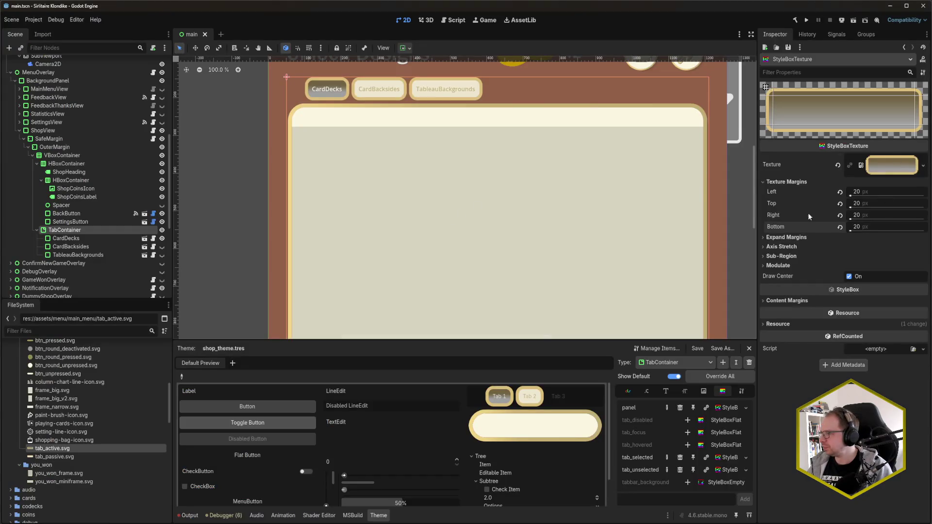
Override font_selected_color with the cream f8f0da and save the scene.
{"action": "left_click", "coordinate": [628, 391]}
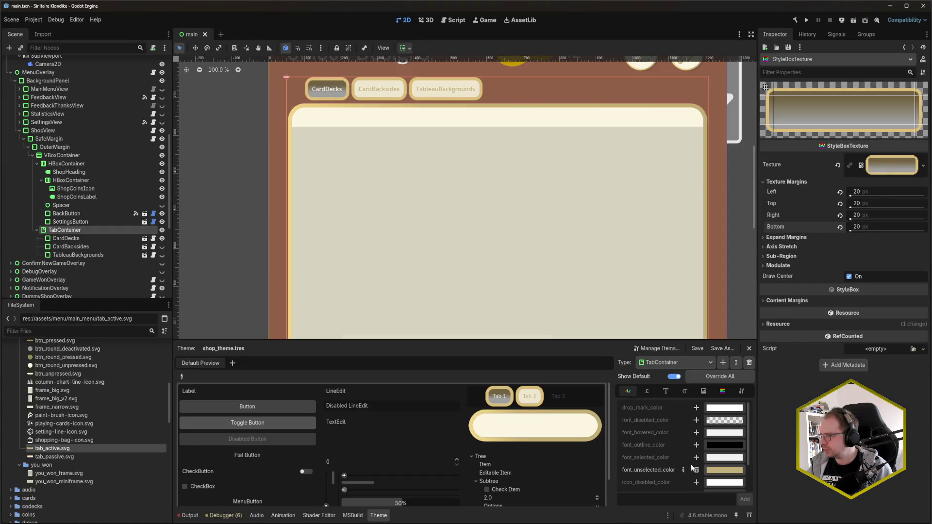
{"action": "left_click", "coordinate": [697, 457]}
{"action": "left_click", "coordinate": [724, 457]}
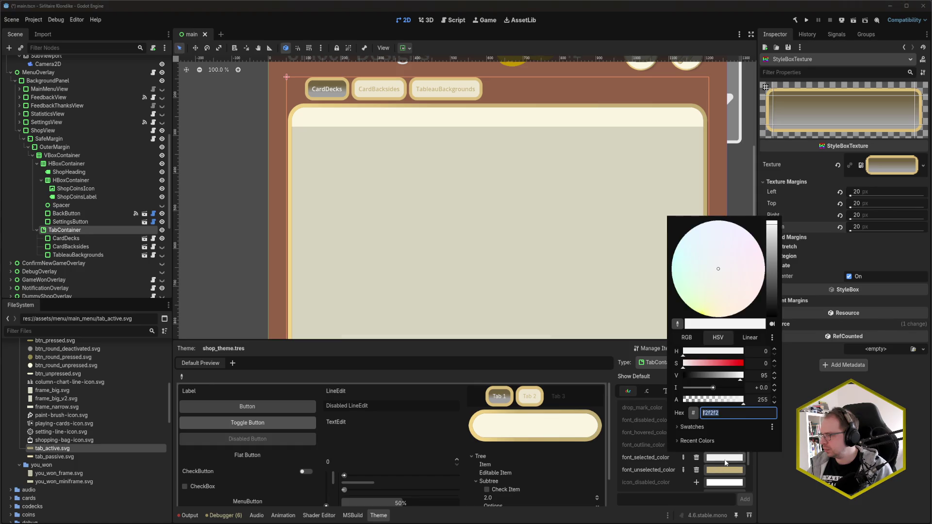
{"action": "left_click", "coordinate": [737, 413]}
{"action": "key", "text": "ctrl+v"}
{"action": "key", "text": "Return"}
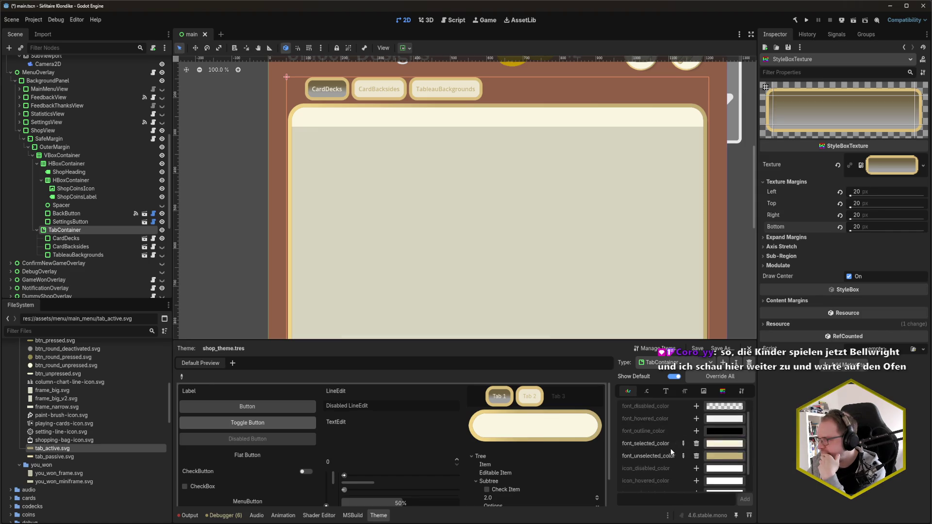
{"action": "key", "text": "ctrl+s"}
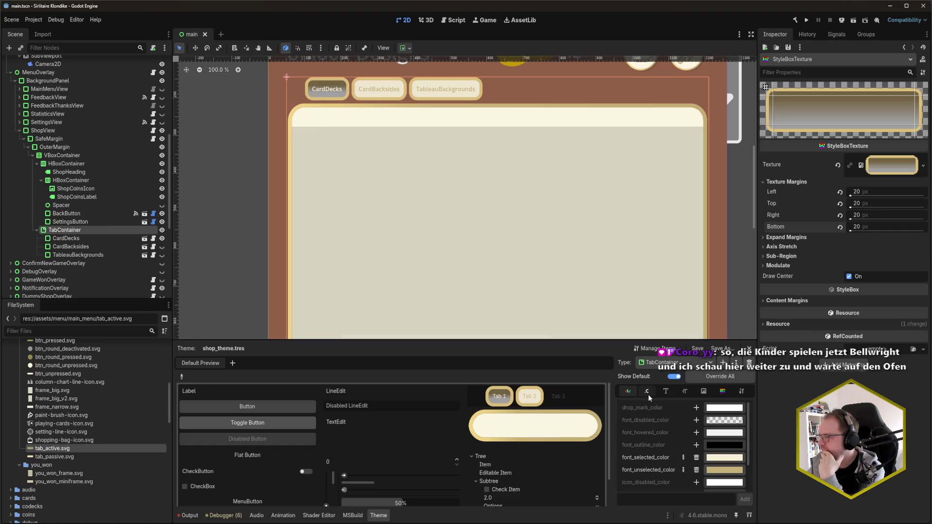
Override the tab font_size and set it to 24.
{"action": "left_click", "coordinate": [684, 391]}
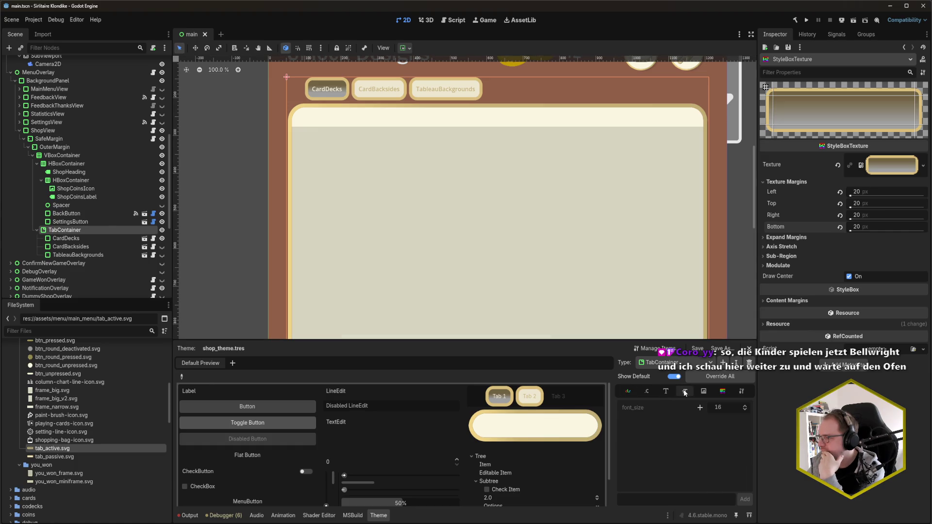
{"action": "left_click", "coordinate": [700, 408]}
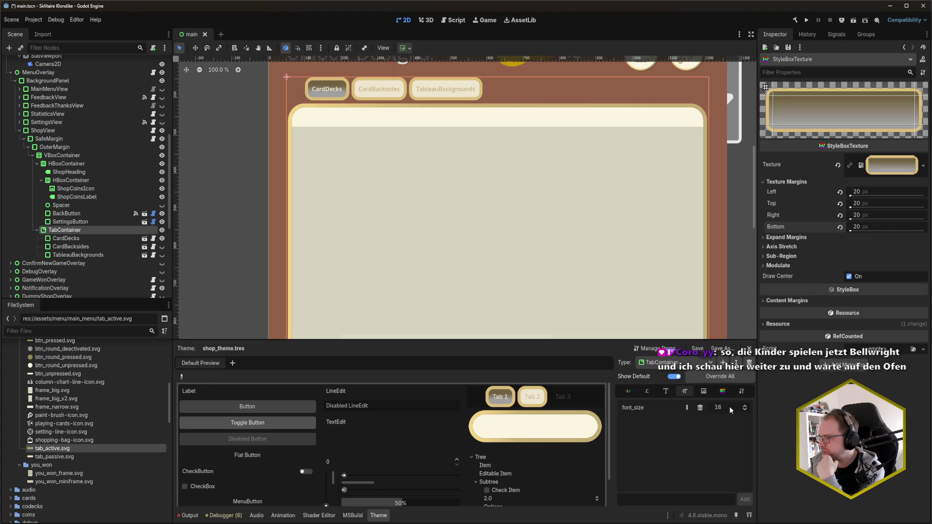
{"action": "type", "text": "24"}
{"action": "key", "text": "Return"}
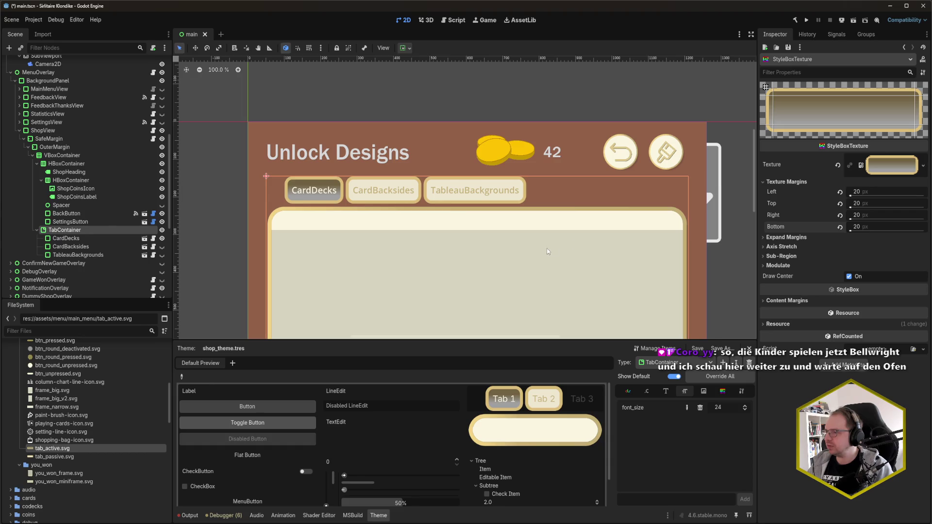
Save the scene with the new tab styling.
{"action": "scroll", "coordinate": [557, 197], "scroll_direction": "down", "scroll_amount": 2}
{"action": "key", "text": "ctrl+s"}
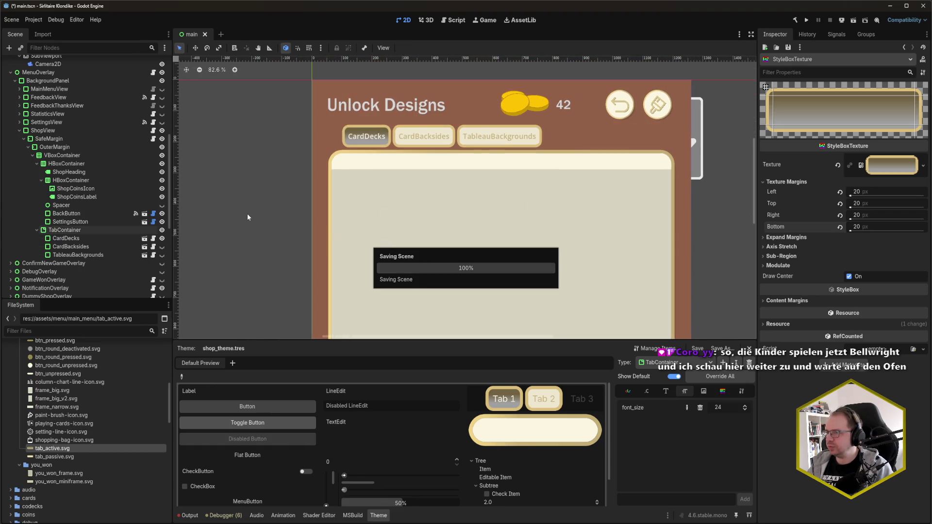
{"action": "left_click", "coordinate": [390, 109]}
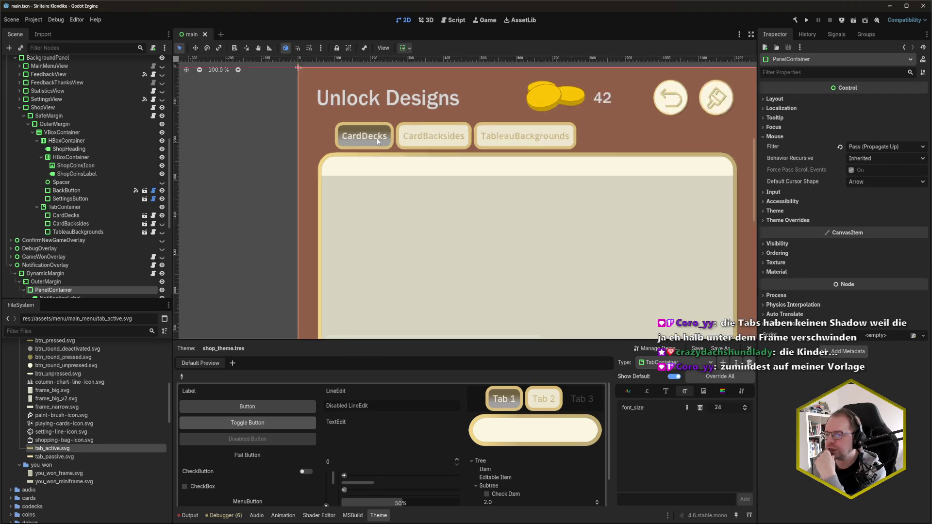
Zoom and pan to inspect the CardDecks tab and the whole Unlock Designs panel.
{"action": "scroll", "coordinate": [377, 138], "scroll_direction": "up", "scroll_amount": 6}
{"action": "scroll", "coordinate": [363, 137], "scroll_direction": "down", "scroll_amount": 2}
{"action": "scroll", "coordinate": [363, 139], "scroll_direction": "up", "scroll_amount": 1}
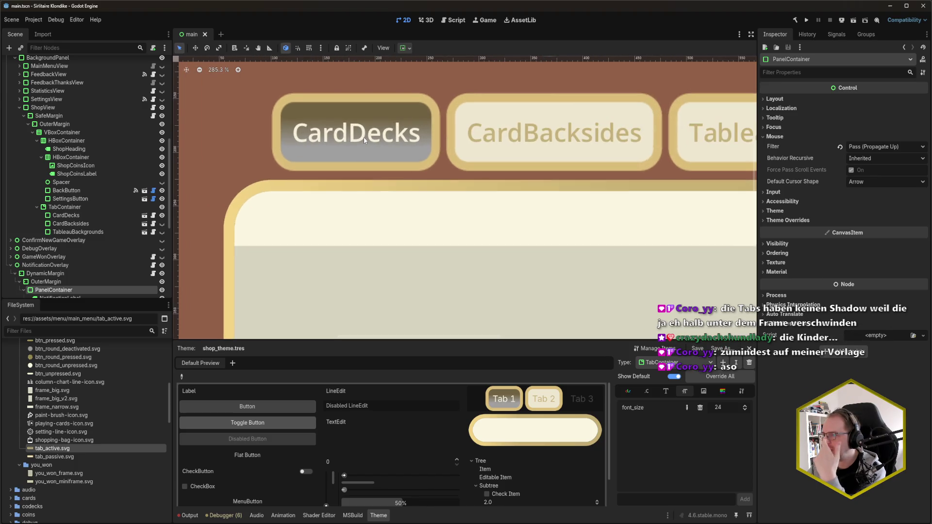
{"action": "scroll", "coordinate": [364, 140], "scroll_direction": "down", "scroll_amount": 1}
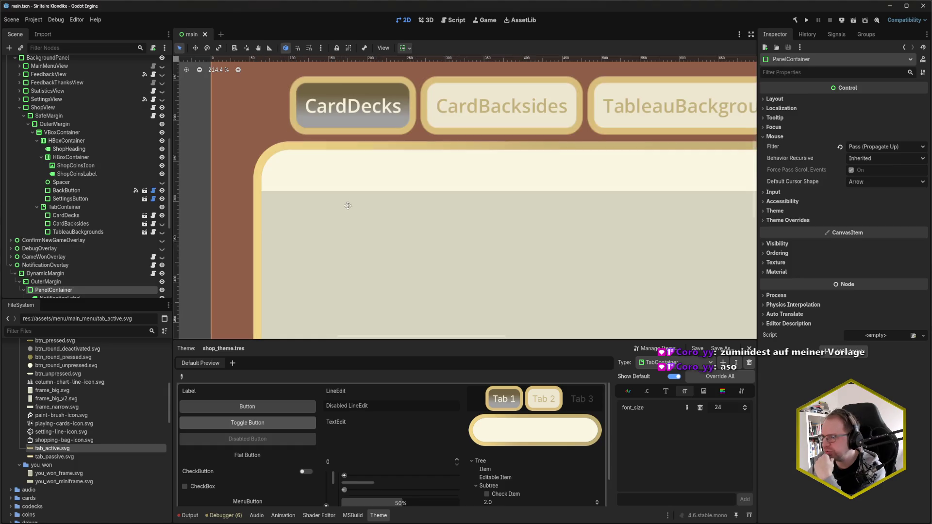
{"action": "left_click_drag", "start_coordinate": [284, 258], "coordinate": [309, 313]}
{"action": "scroll", "coordinate": [308, 313], "scroll_direction": "down", "scroll_amount": 3}
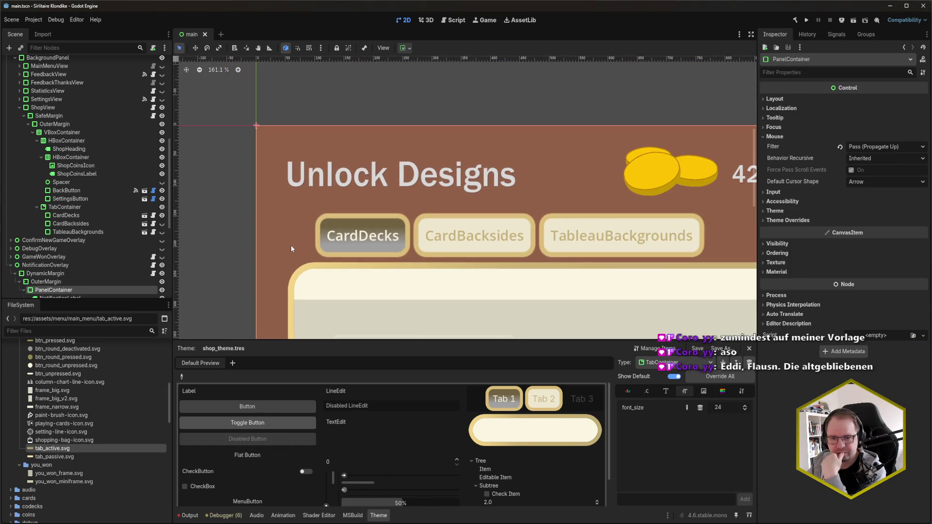
{"action": "scroll", "coordinate": [291, 248], "scroll_direction": "down", "scroll_amount": 1}
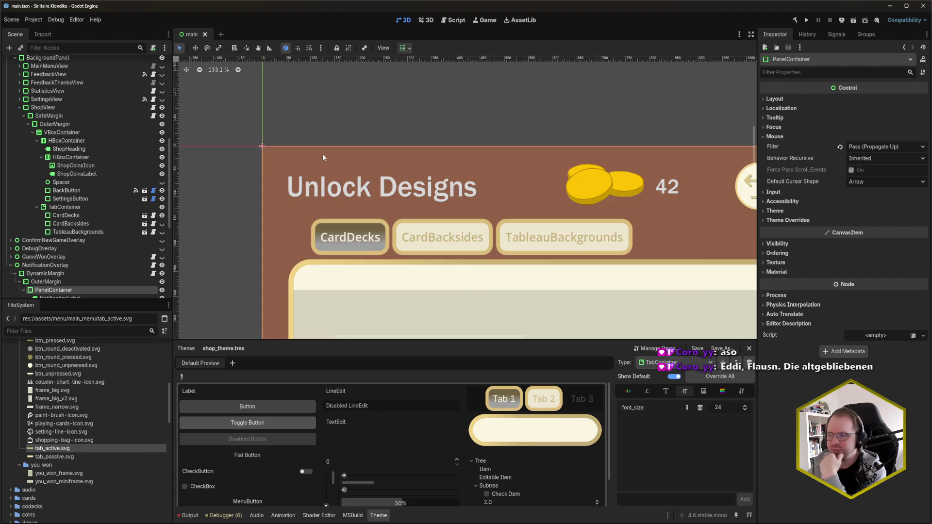
{"action": "left_click", "coordinate": [345, 120]}
{"action": "scroll", "coordinate": [398, 138], "scroll_direction": "down", "scroll_amount": 2}
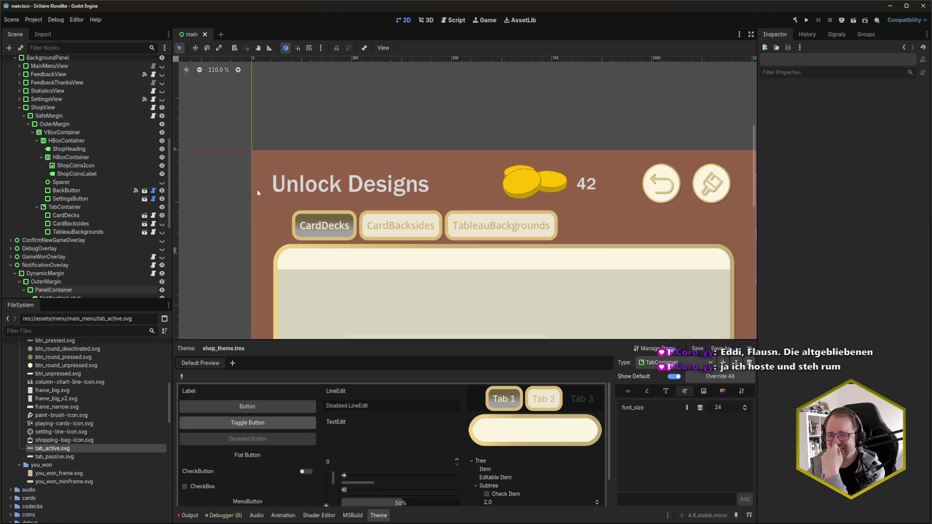
{"action": "scroll", "coordinate": [257, 189], "scroll_direction": "down", "scroll_amount": 5}
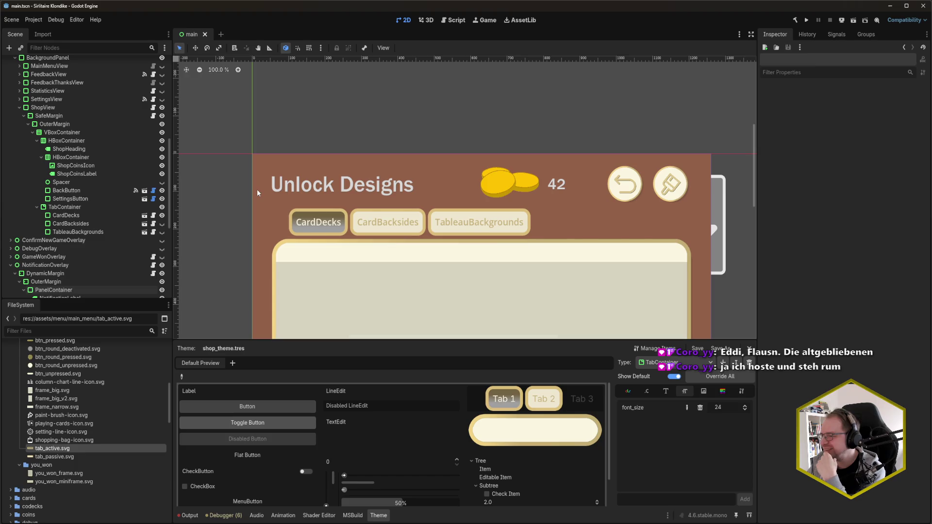
{"action": "mouse_move", "coordinate": [628, 255]}
{"action": "left_mouse_down"}
{"action": "mouse_move", "coordinate": [566, 175]}
{"action": "mouse_move", "coordinate": [588, 243]}
{"action": "left_mouse_up"}
{"action": "scroll", "coordinate": [585, 228], "scroll_direction": "up", "scroll_amount": 2}
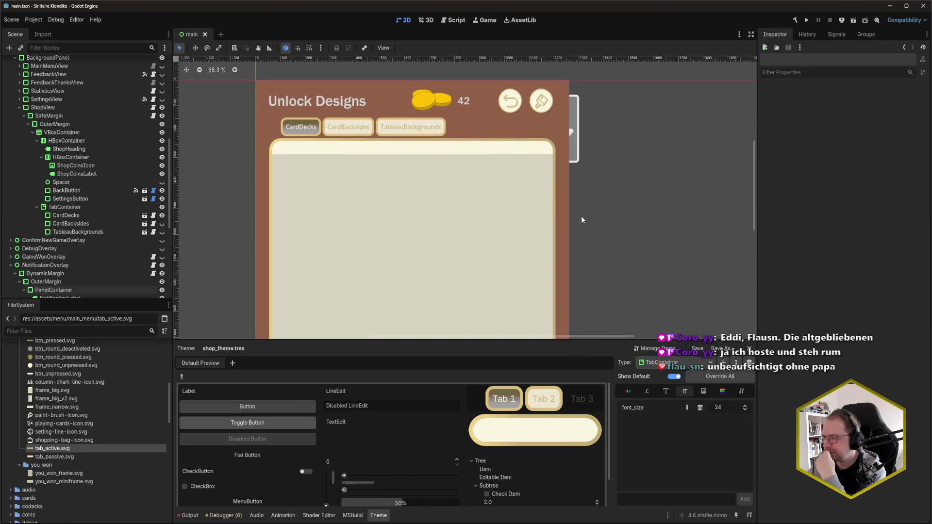
{"action": "left_click_drag", "start_coordinate": [599, 201], "coordinate": [602, 215]}
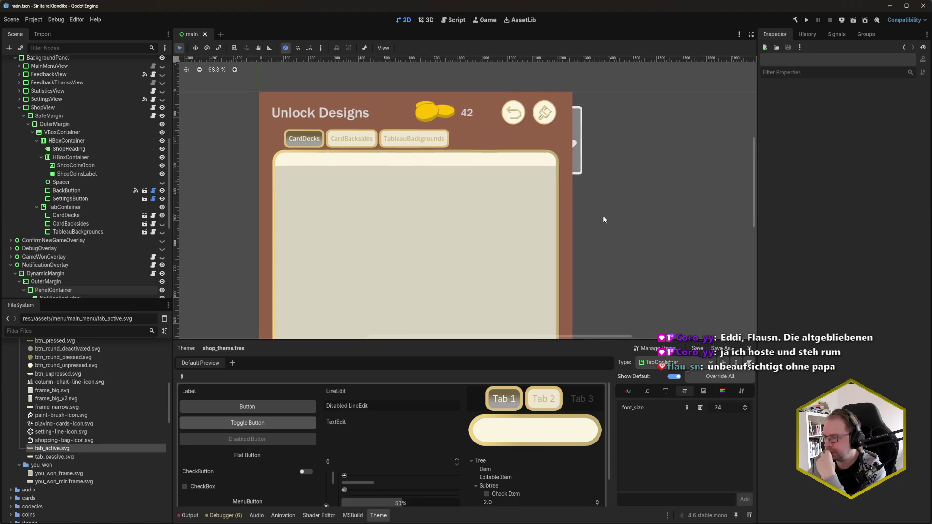
Select the TabContainer node and expand the Tab 0–2 title settings in the Inspector.
{"action": "left_click", "coordinate": [627, 392]}
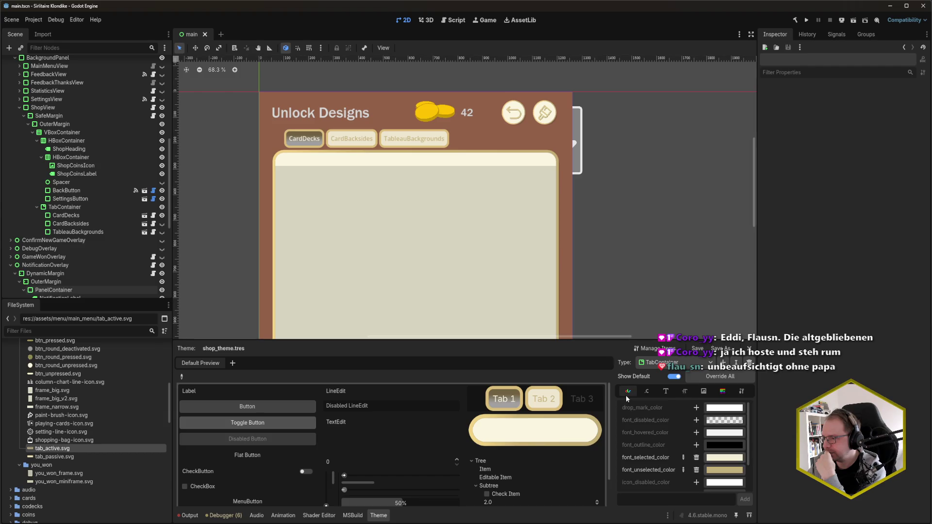
{"action": "left_click", "coordinate": [76, 207]}
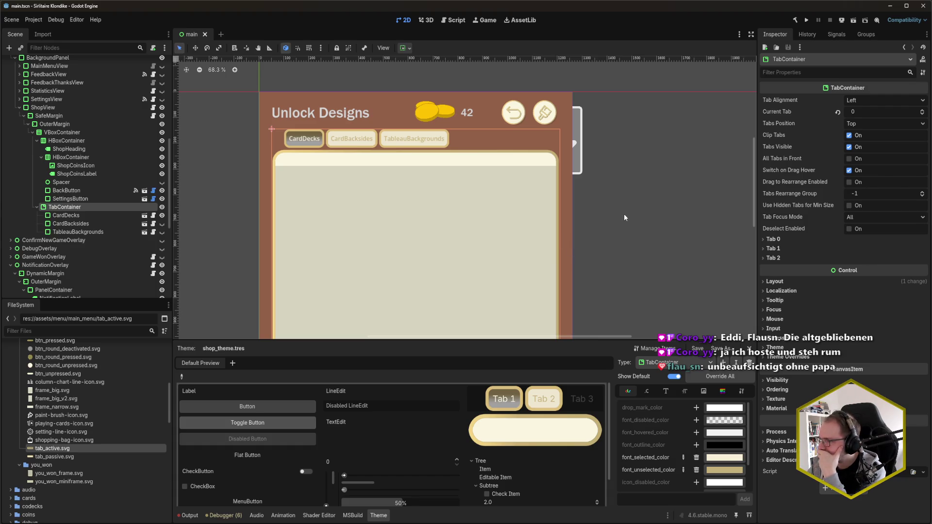
{"action": "left_click", "coordinate": [780, 240]}
{"action": "left_click", "coordinate": [773, 294]}
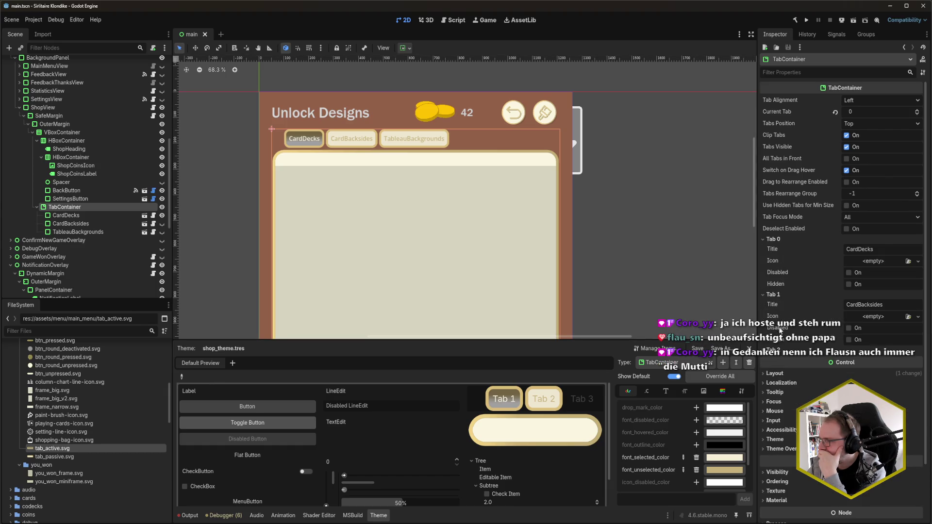
{"action": "left_click", "coordinate": [774, 350]}
Retitle the tabs Decks, Backsides and Backgrounds, then bring up the browser mockup.
{"action": "left_click", "coordinate": [813, 252]}
{"action": "type", "text": "Decks"}
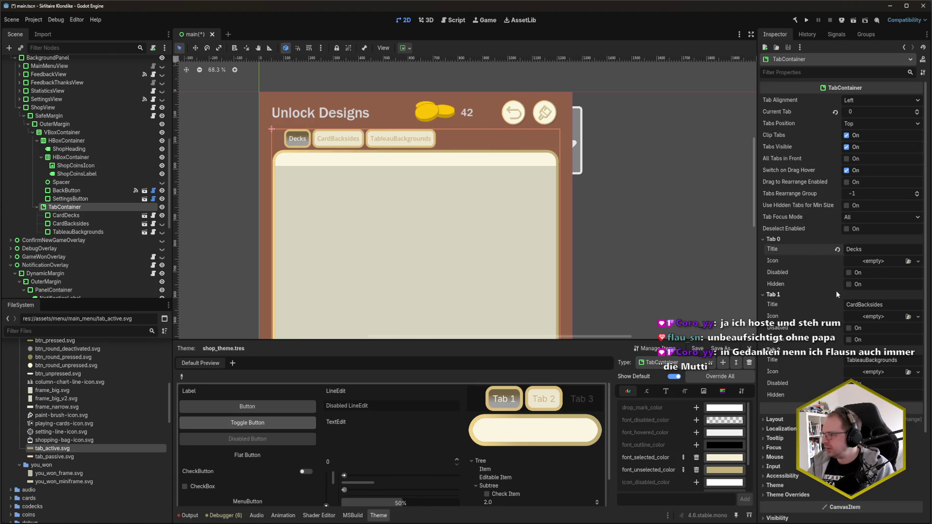
{"action": "left_click", "coordinate": [795, 305]}
{"action": "type", "text": "Backsides"}
{"action": "left_click", "coordinate": [763, 359]}
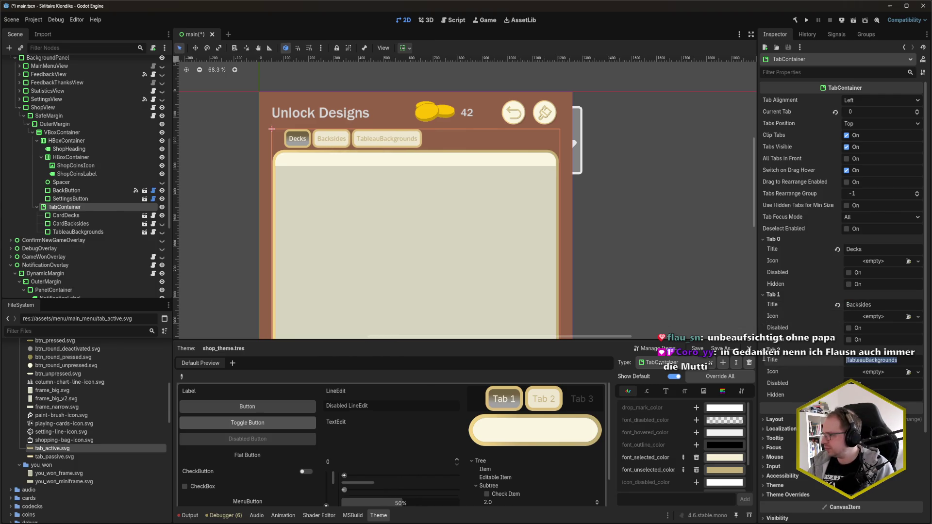
{"action": "type", "text": "Backgrounds"}
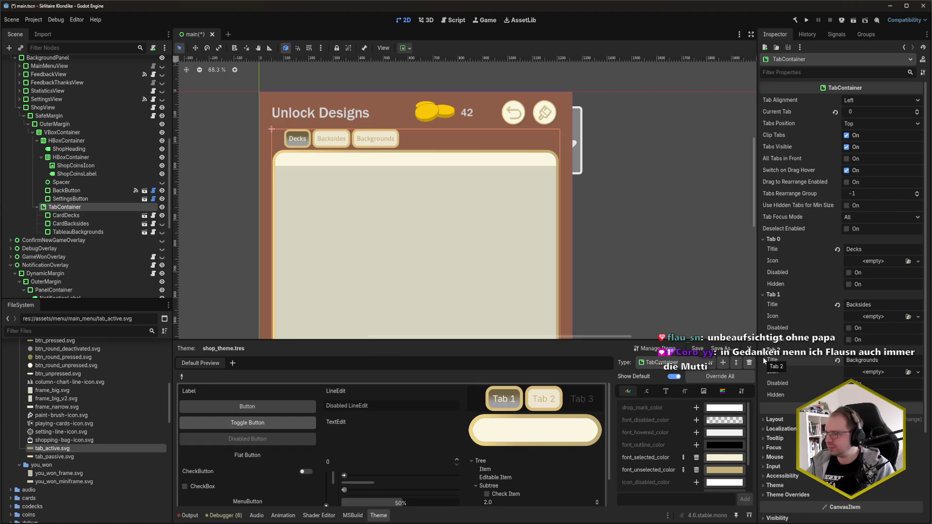
{"action": "mouse_move", "coordinate": [43, 523]}
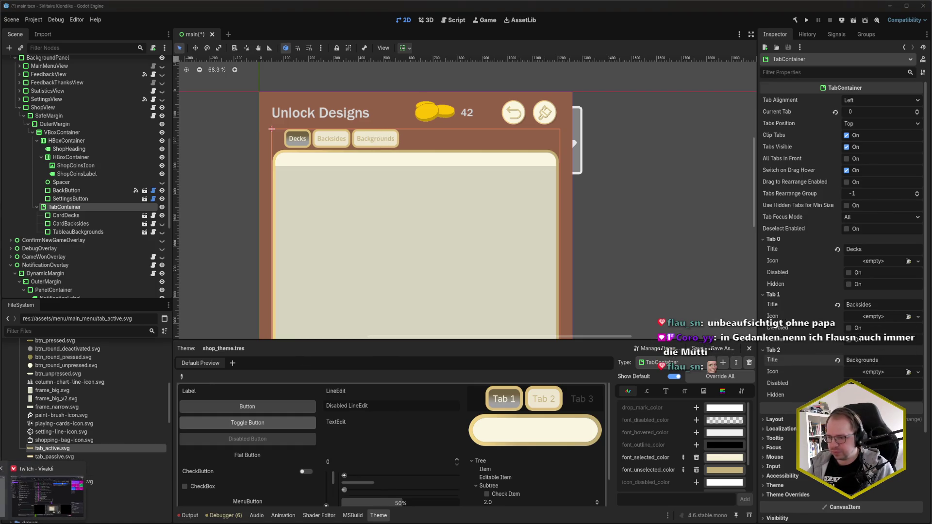
{"action": "left_click", "coordinate": [47, 495]}
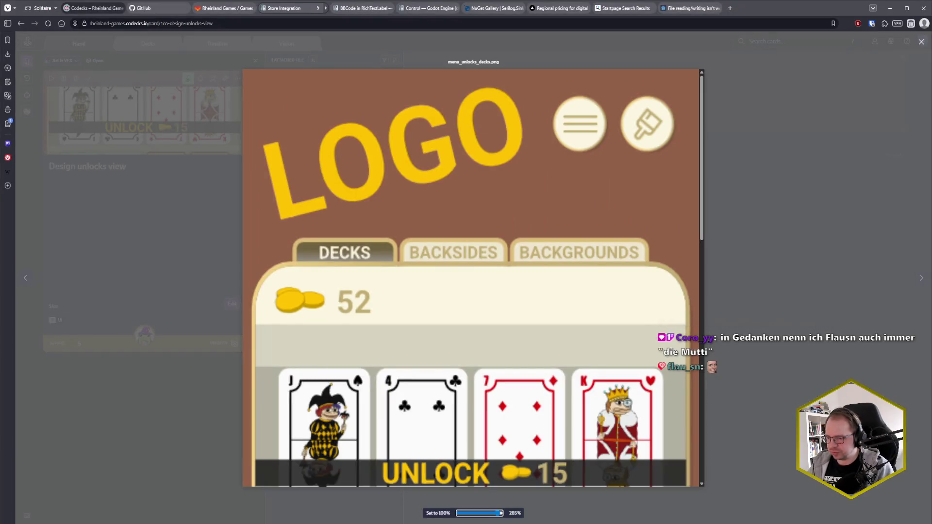
Flip between the Codecks mockup and Godot to compare the tab names, ending in Godot.
{"action": "key", "text": "alt+Tab"}
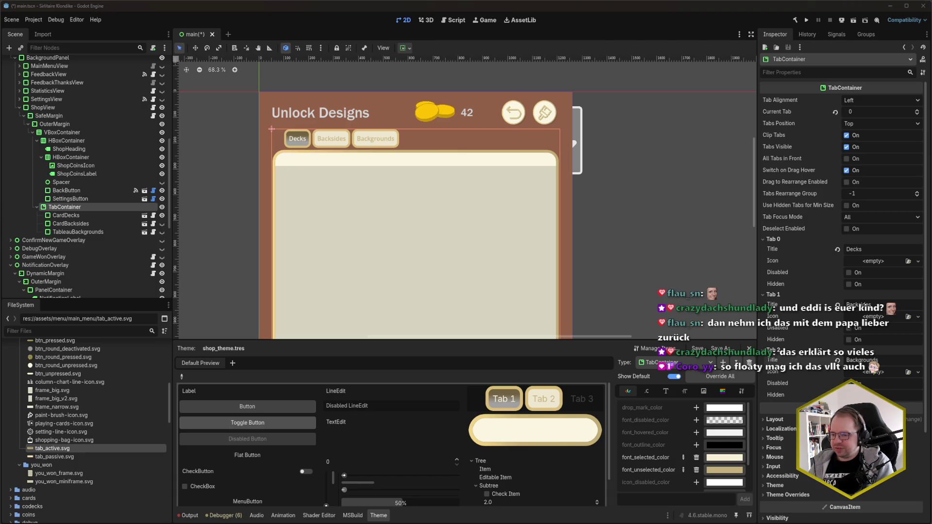
{"action": "key", "text": "alt+Tab"}
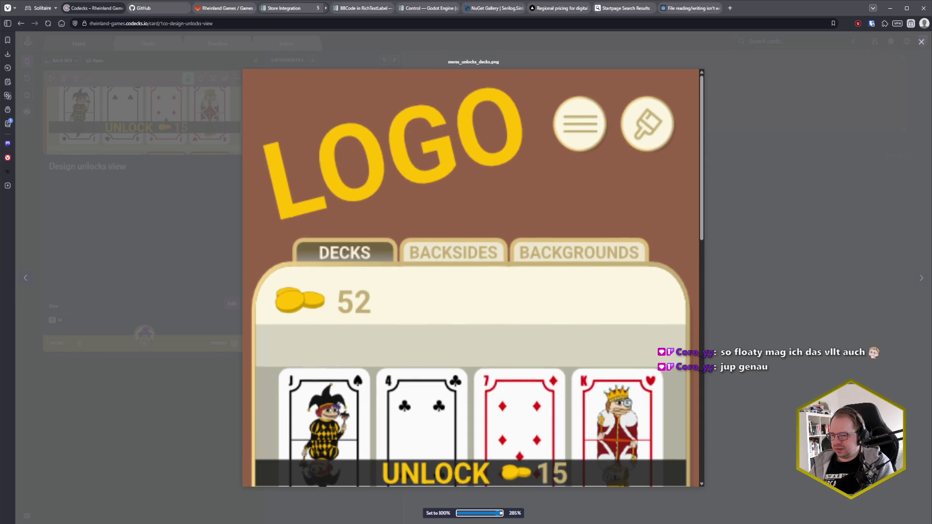
{"action": "key", "text": "alt+Tab"}
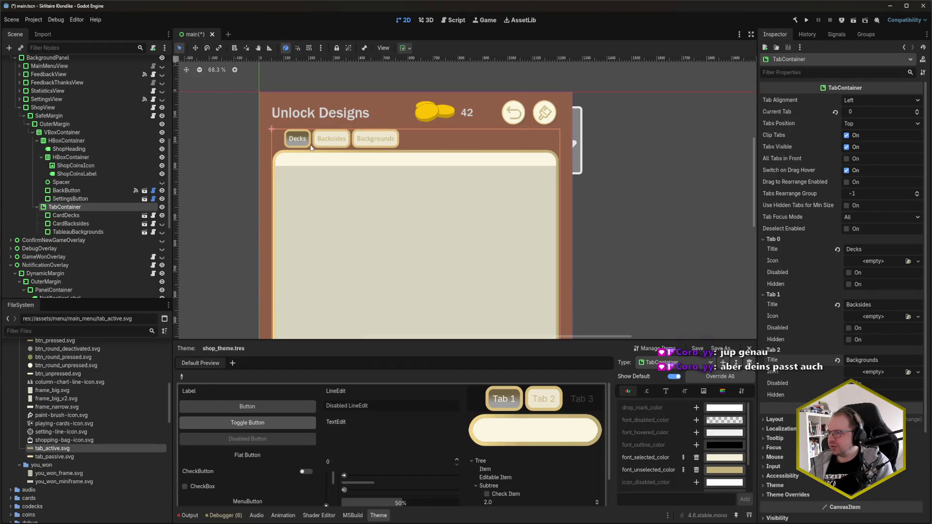
Frame the shop tabs and review the tab container's spacing constants and their tooltips.
{"action": "scroll", "coordinate": [310, 146], "scroll_direction": "up", "scroll_amount": 6}
{"action": "left_click_drag", "start_coordinate": [332, 179], "coordinate": [345, 191]}
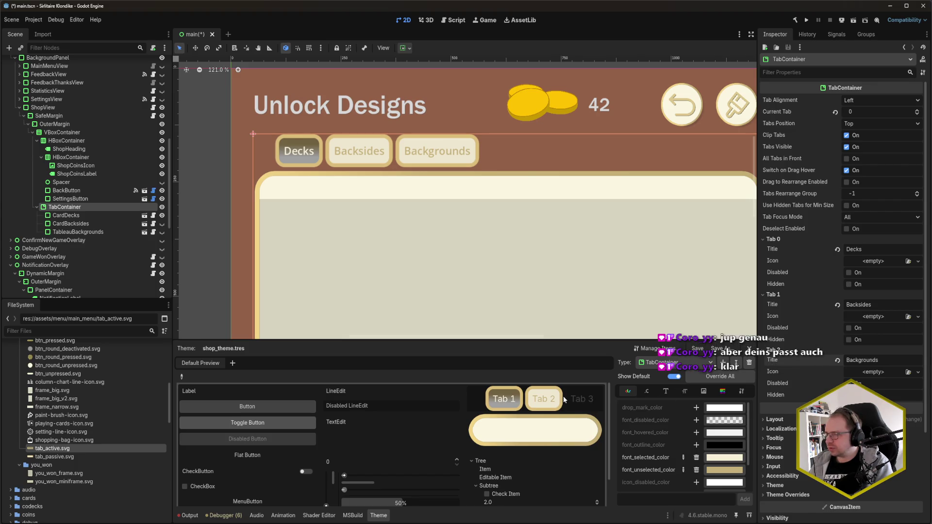
{"action": "left_click", "coordinate": [650, 392]}
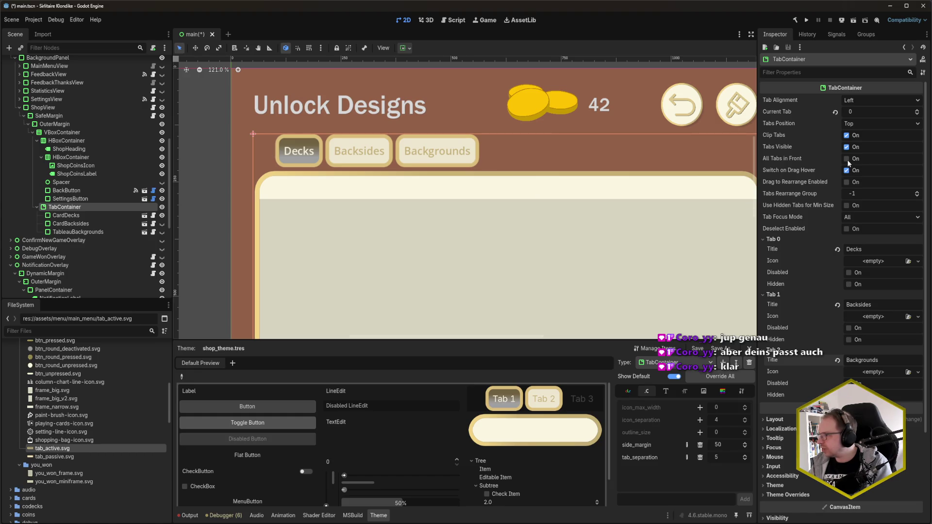
{"action": "mouse_move", "coordinate": [799, 159]}
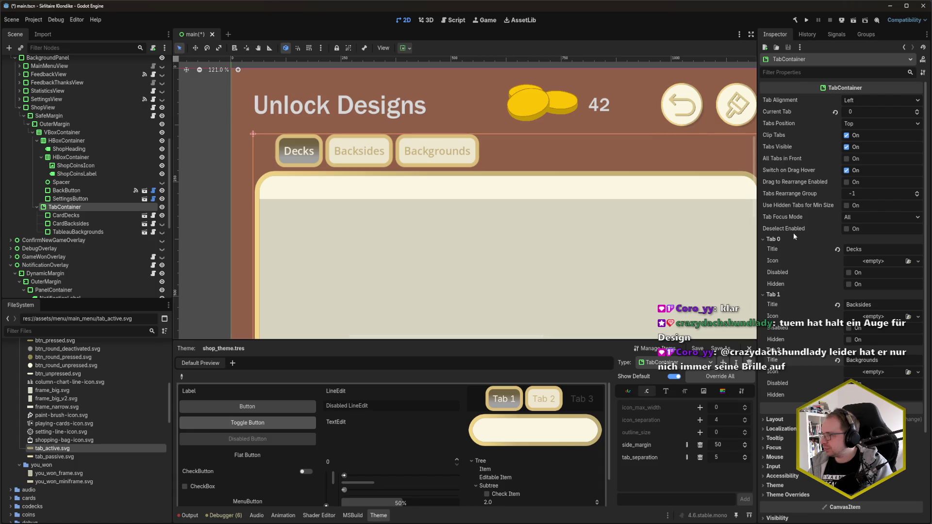
{"action": "mouse_move", "coordinate": [791, 230]}
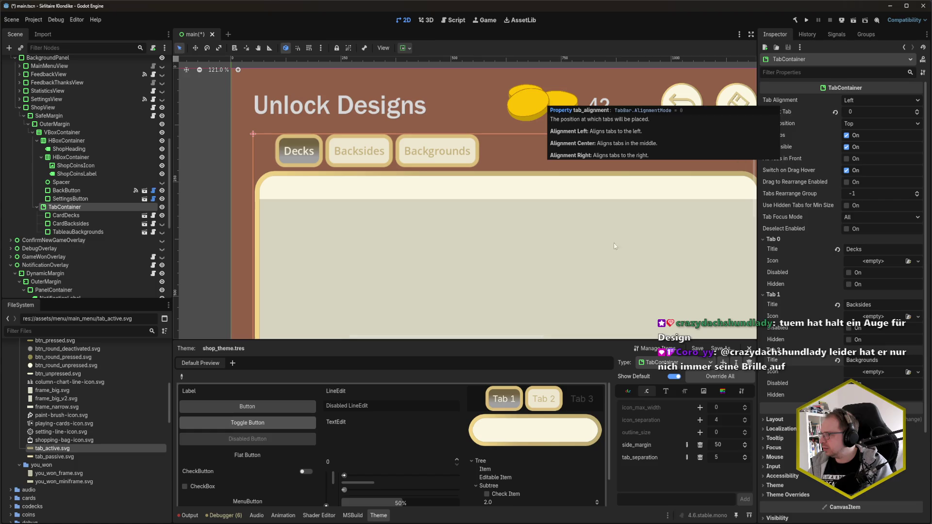
{"action": "scroll", "coordinate": [579, 278], "scroll_direction": "down", "scroll_amount": 2}
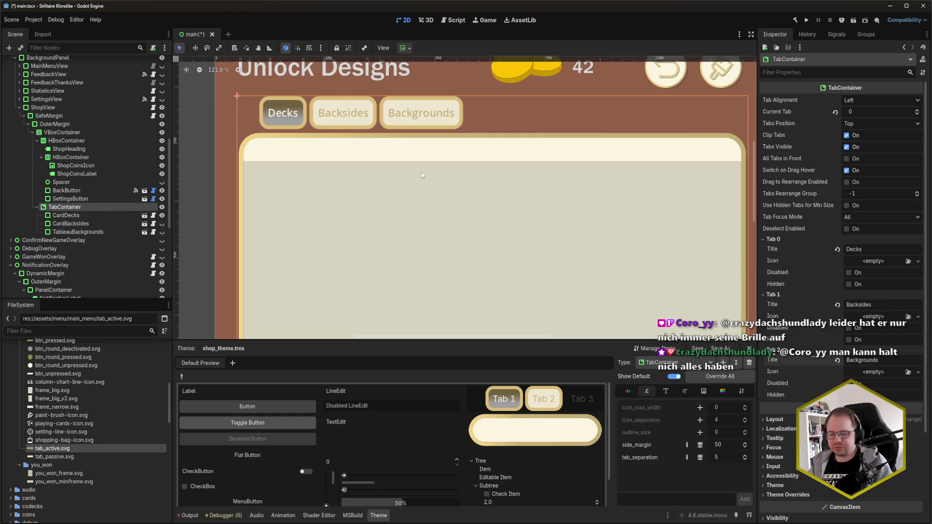
Save the shop scene and select the ShopHeading label.
{"action": "key", "text": "ctrl+s"}
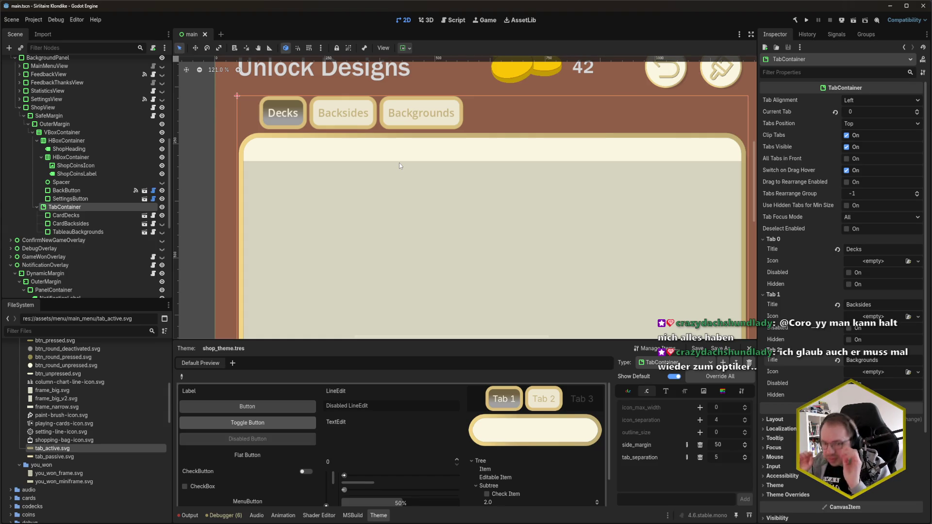
{"action": "scroll", "coordinate": [372, 191], "scroll_direction": "down", "scroll_amount": 3}
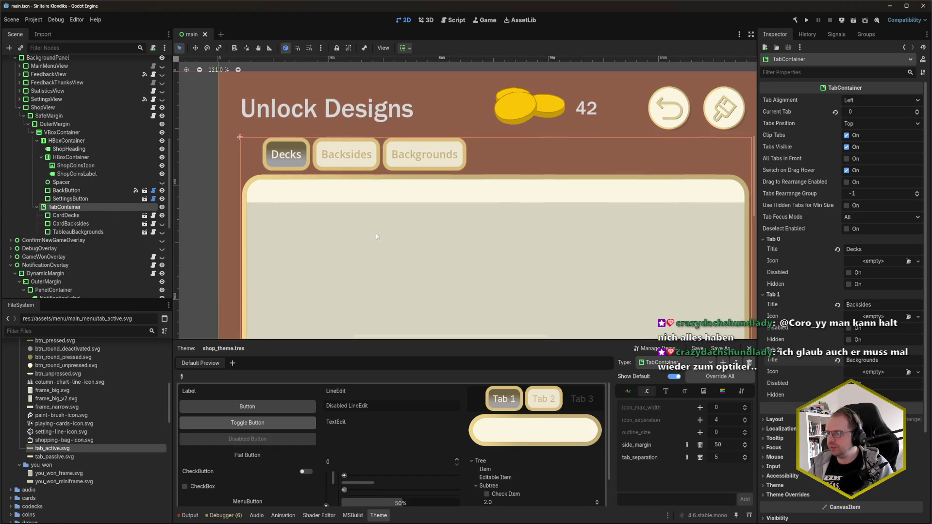
{"action": "left_click", "coordinate": [71, 148]}
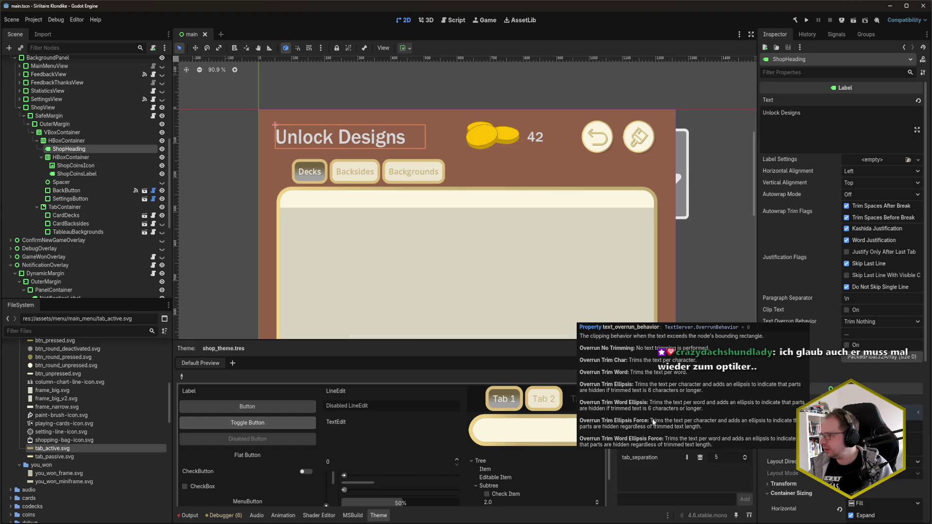
Open main_menu_theme.tres in the Theme editor on the HeaderLarge type's colour settings.
{"action": "left_click", "coordinate": [673, 364]}
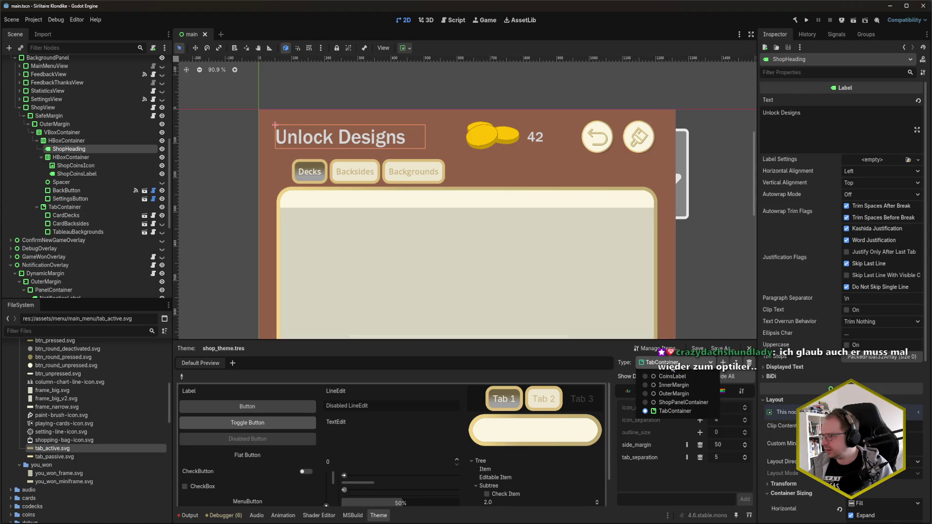
{"action": "left_click", "coordinate": [675, 411]}
{"action": "scroll", "coordinate": [73, 459], "scroll_direction": "down", "scroll_amount": 10}
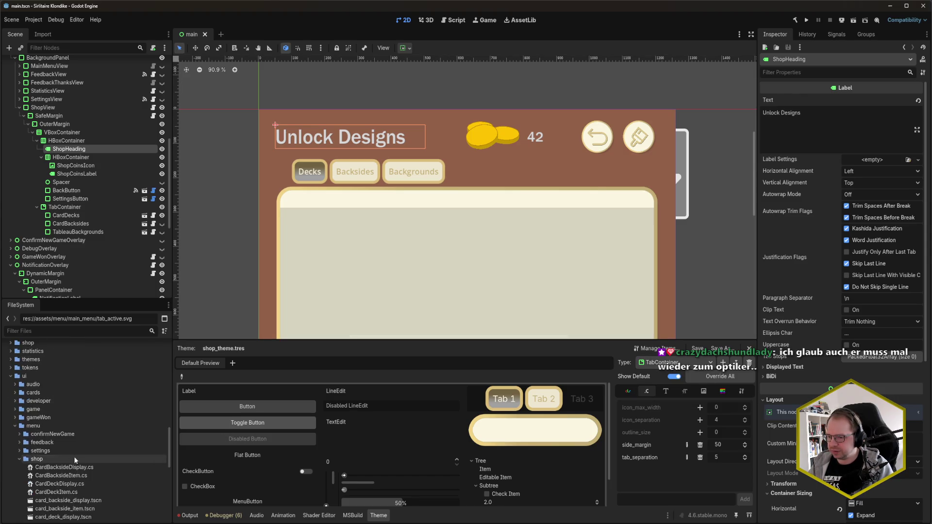
{"action": "double_click", "coordinate": [71, 444]}
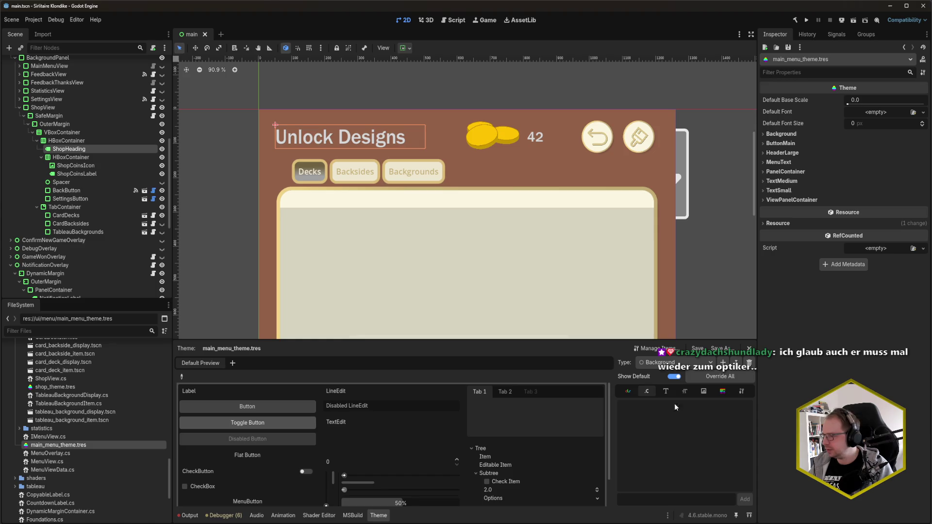
{"action": "left_click", "coordinate": [675, 362]}
{"action": "left_click", "coordinate": [677, 394]}
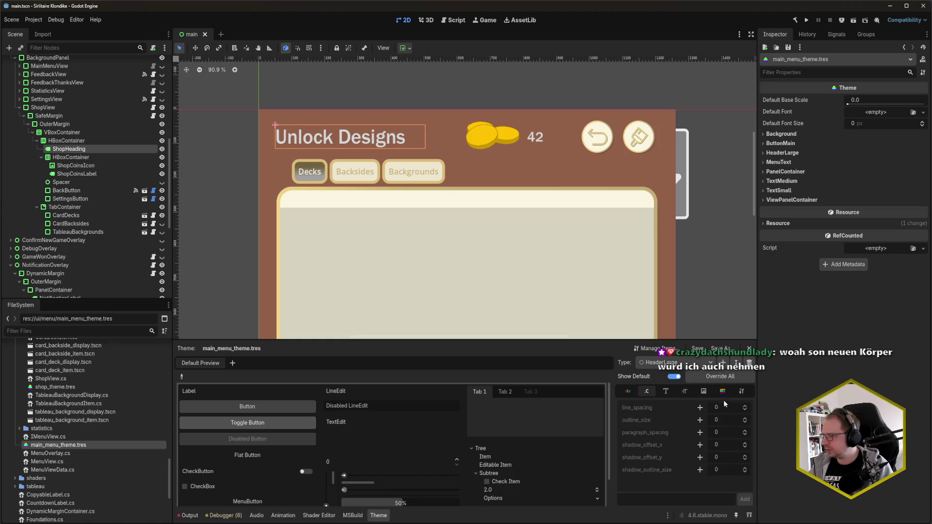
{"action": "left_click", "coordinate": [627, 391]}
Add HeaderLarge font_color and font_shadow_color overrides set to cream f8f0da, then save.
{"action": "left_click", "coordinate": [700, 407]}
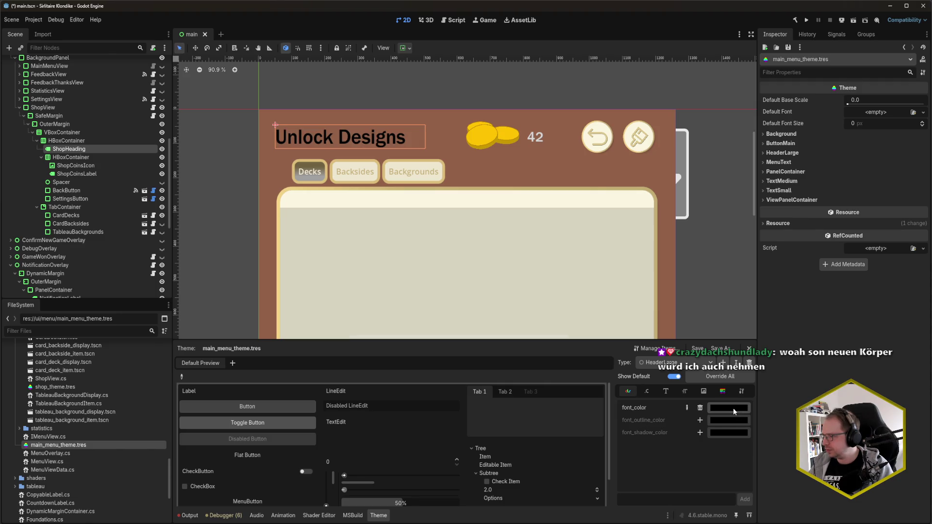
{"action": "left_click", "coordinate": [699, 433]}
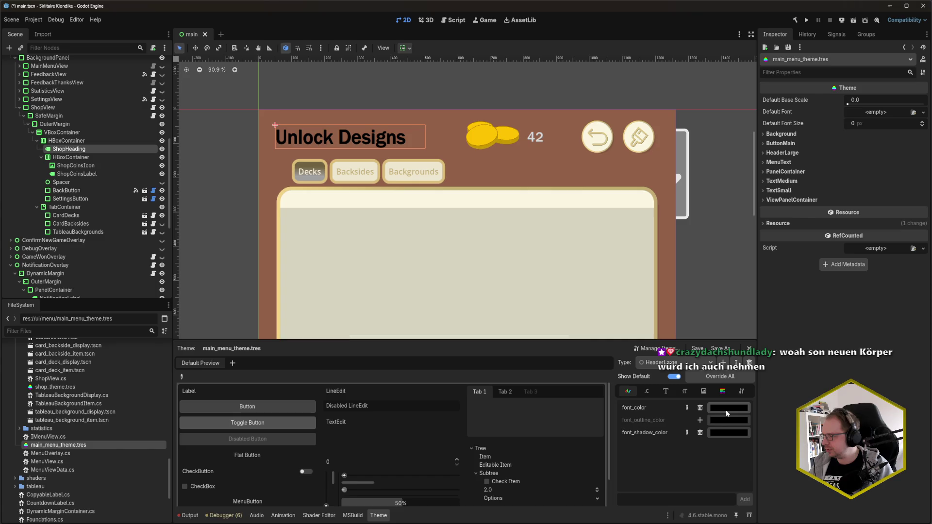
{"action": "left_click", "coordinate": [726, 406]}
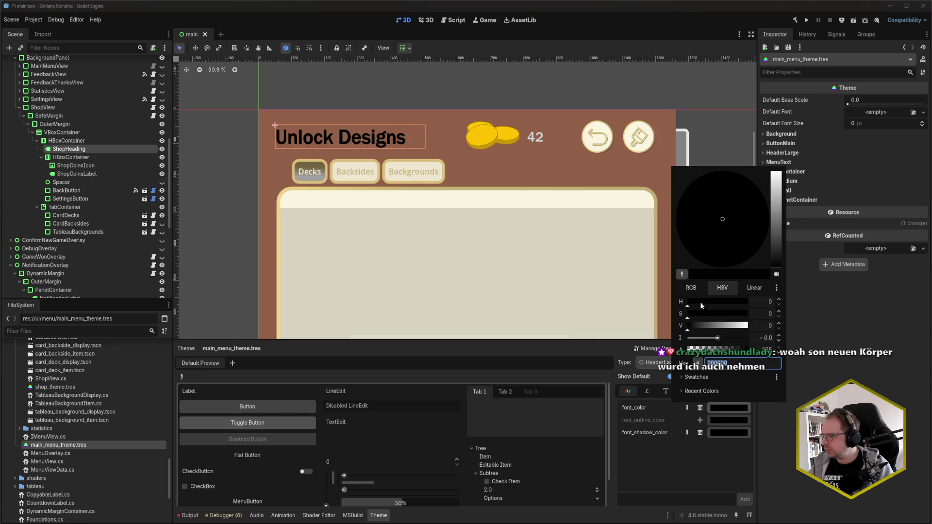
{"action": "left_click", "coordinate": [682, 275]}
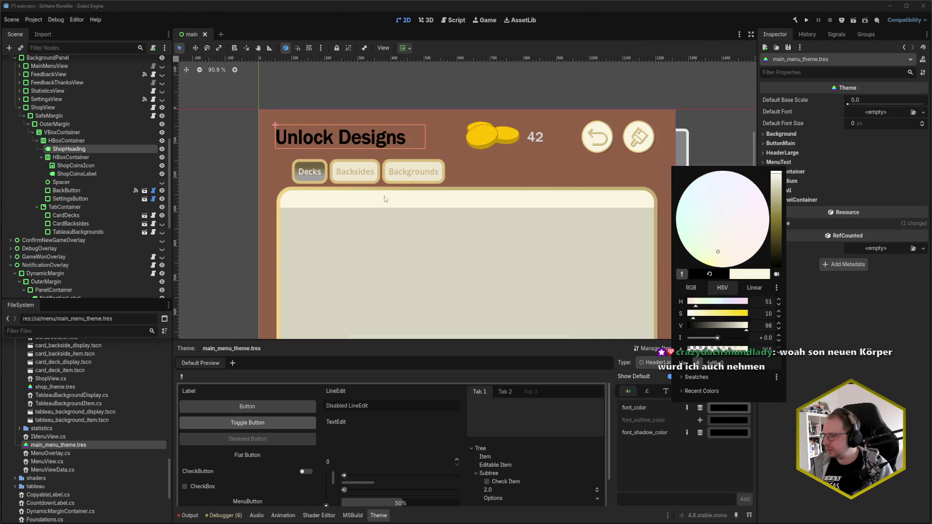
{"action": "left_click", "coordinate": [384, 198]}
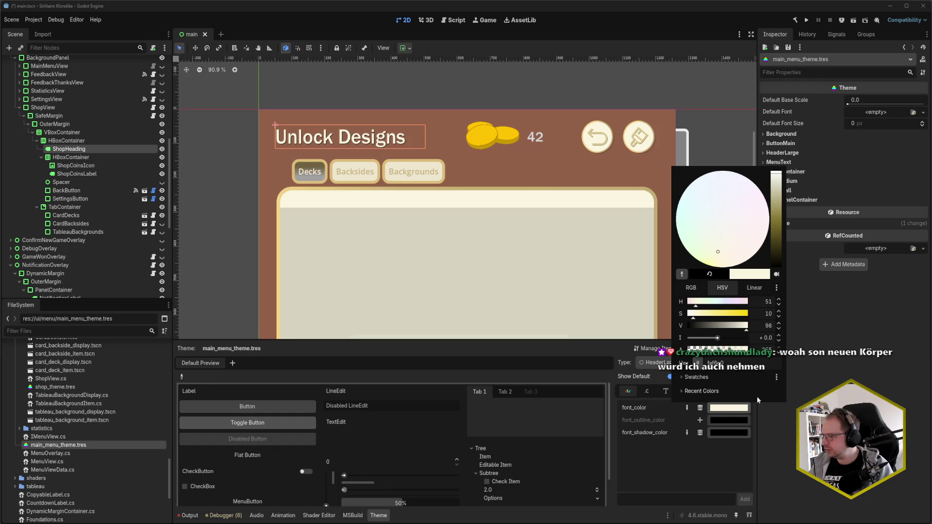
{"action": "left_click", "coordinate": [727, 432]}
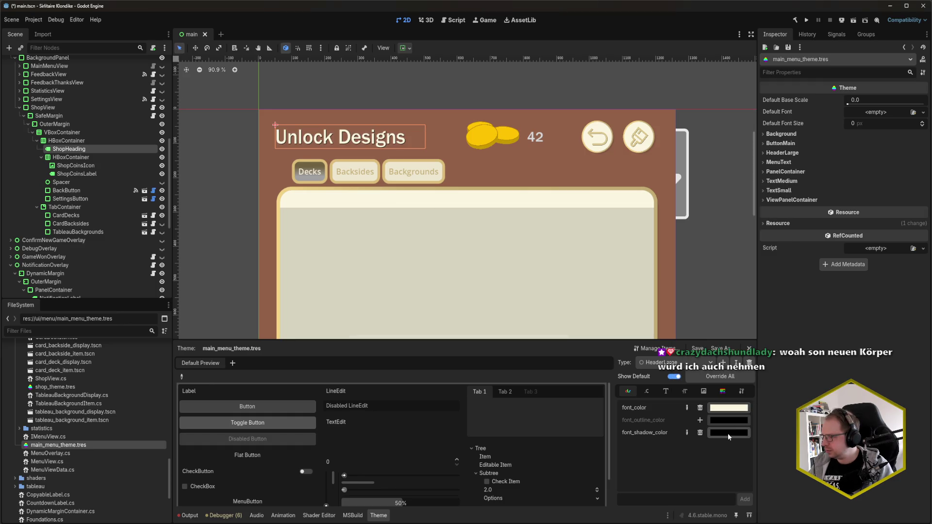
{"action": "left_click", "coordinate": [728, 434]}
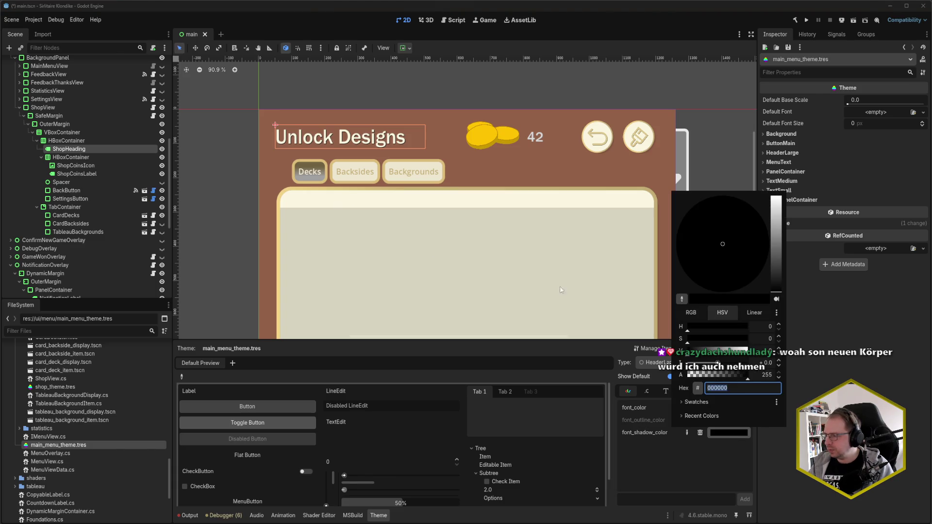
{"action": "left_click", "coordinate": [700, 416]}
{"action": "left_click", "coordinate": [681, 429]}
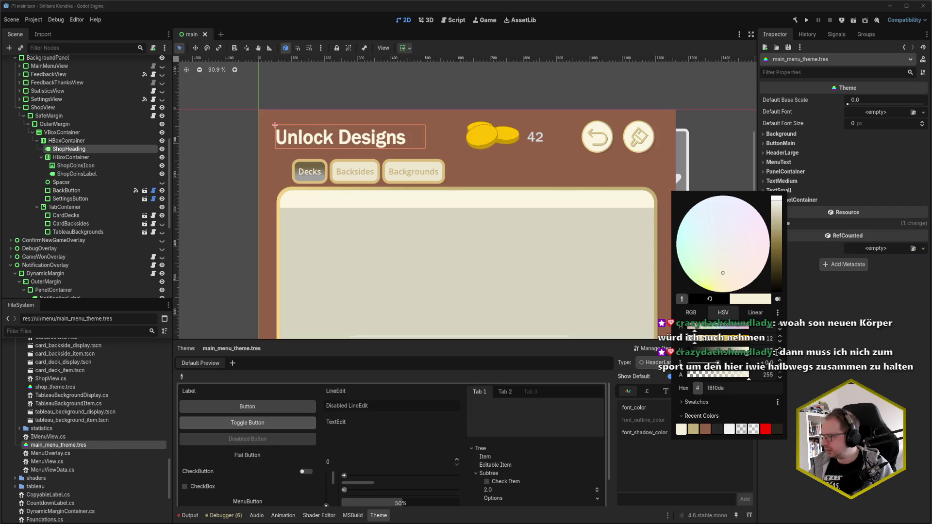
{"action": "left_click", "coordinate": [812, 385]}
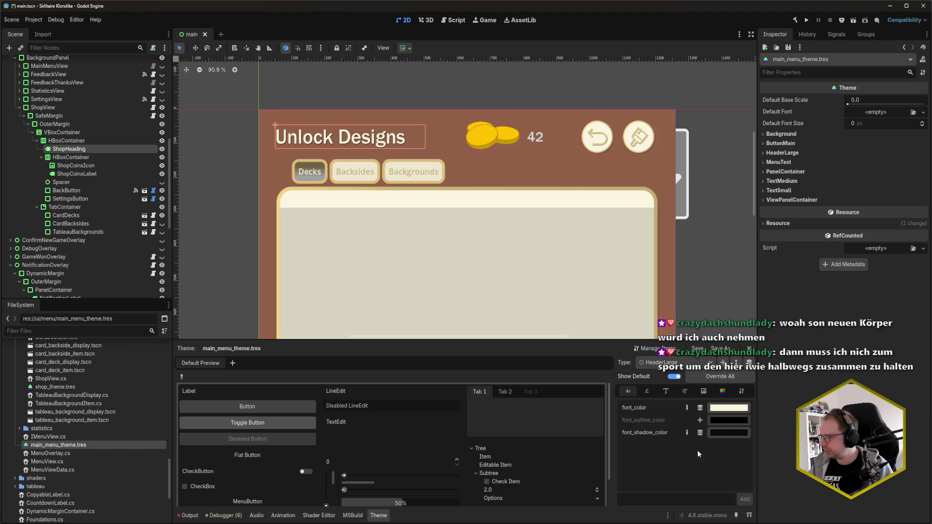
{"action": "key", "text": "ctrl+s"}
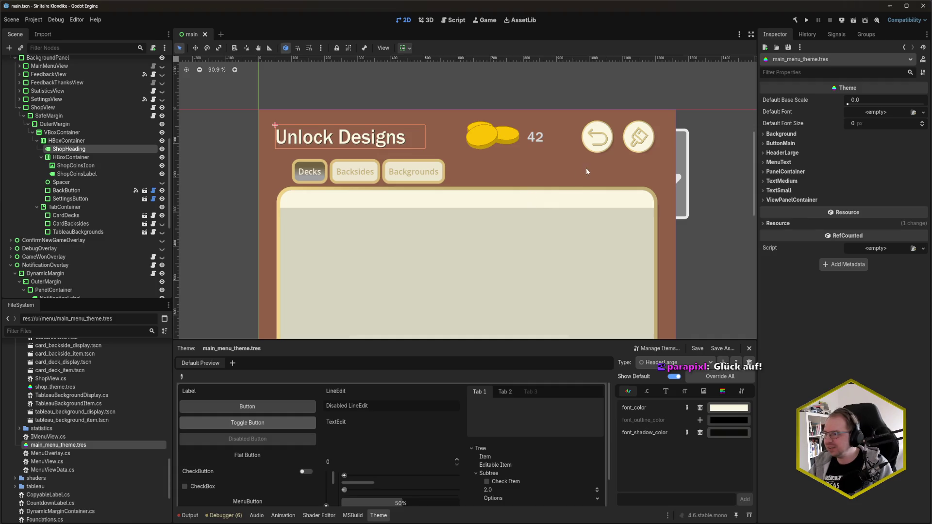
Select the PanelContainer node in the scene tree.
{"action": "left_click", "coordinate": [537, 143]}
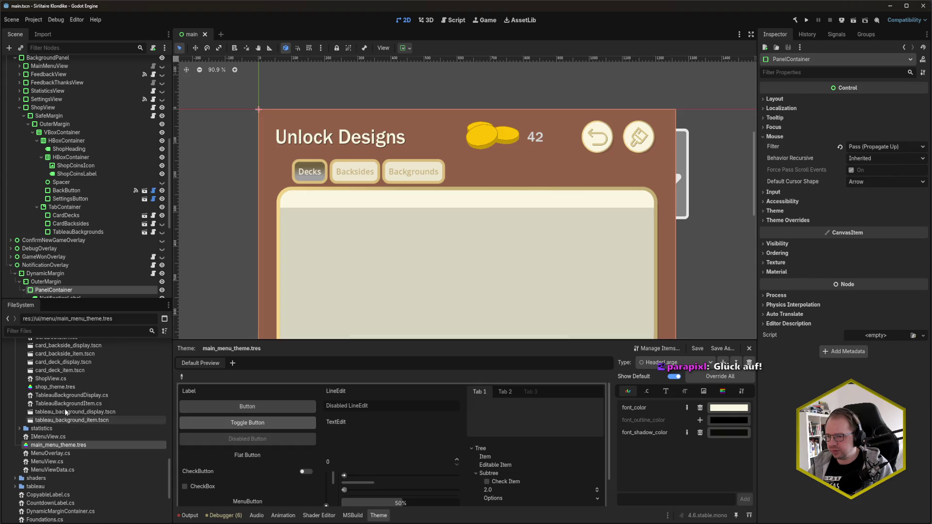
Open shop_theme.tres and give CoinsLabel a cream font_color override from recent colours.
{"action": "left_click", "coordinate": [64, 389]}
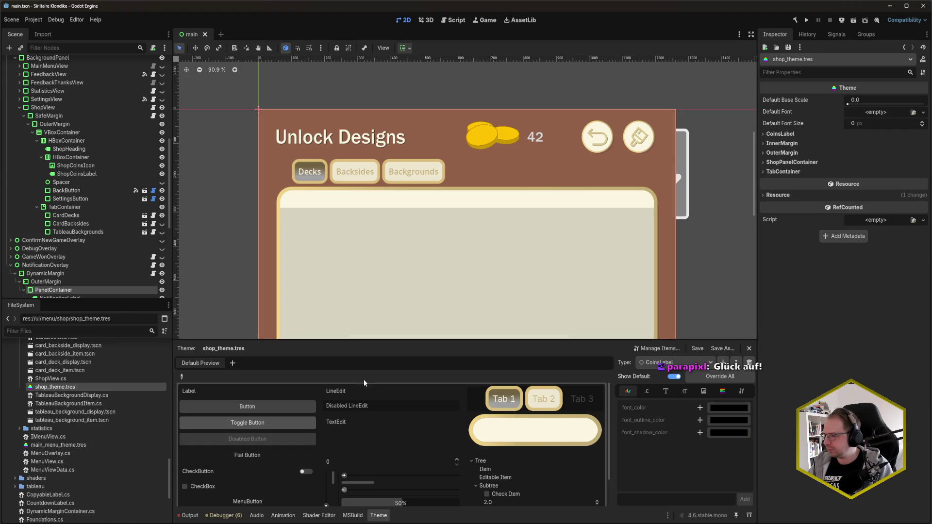
{"action": "left_click", "coordinate": [722, 407]}
{"action": "left_click", "coordinate": [699, 390]}
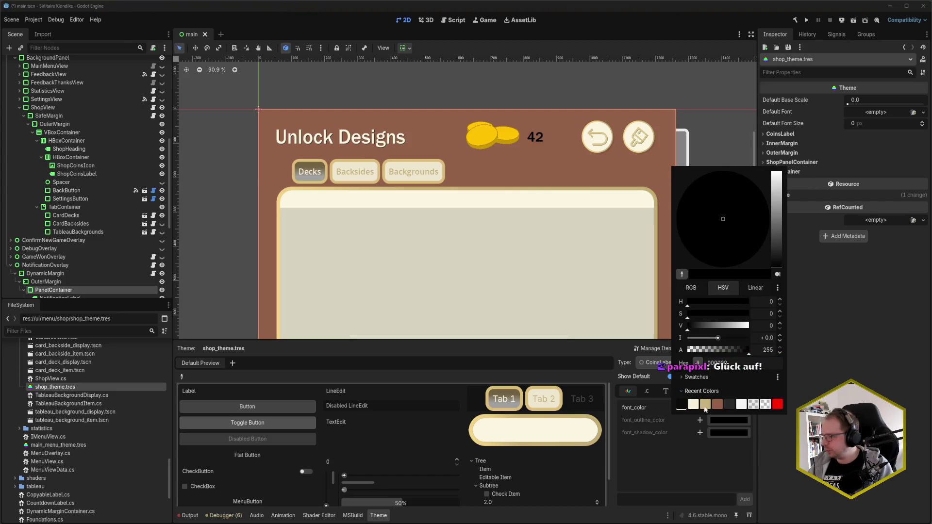
{"action": "left_click", "coordinate": [681, 404]}
{"action": "left_click", "coordinate": [723, 438]}
Add a dark font_shadow_color override to CoinsLabel and save.
{"action": "left_click", "coordinate": [702, 433]}
{"action": "left_click", "coordinate": [721, 435]}
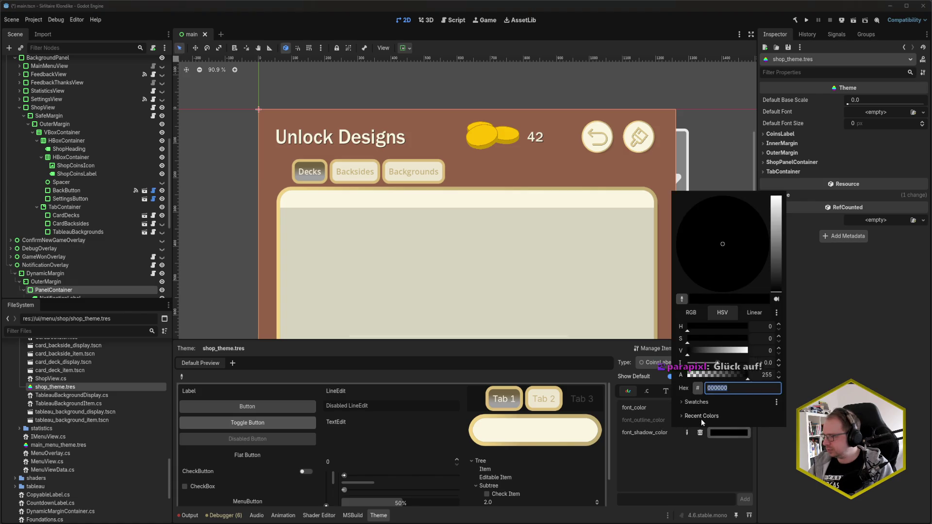
{"action": "left_click", "coordinate": [701, 416]}
{"action": "left_click", "coordinate": [684, 430]}
{"action": "left_click", "coordinate": [693, 482]}
{"action": "key", "text": "ctrl+s"}
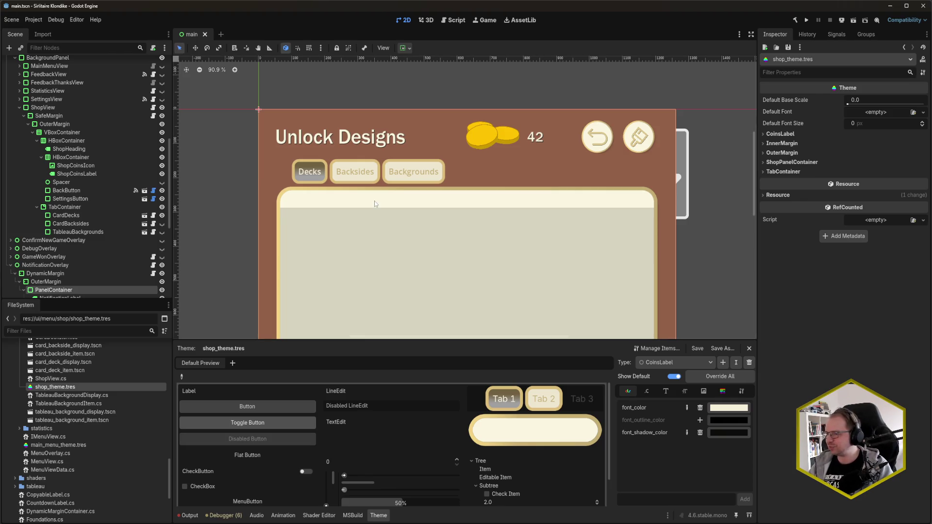
{"action": "scroll", "coordinate": [375, 204], "scroll_direction": "down", "scroll_amount": 3}
Zoom out and pan the 2D view to frame the whole shop panel.
{"action": "scroll", "coordinate": [423, 201], "scroll_direction": "down", "scroll_amount": 2}
{"action": "mouse_move", "coordinate": [639, 307]}
{"action": "left_mouse_down"}
{"action": "mouse_move", "coordinate": [633, 234]}
{"action": "mouse_move", "coordinate": [652, 229]}
{"action": "mouse_move", "coordinate": [650, 252]}
{"action": "mouse_move", "coordinate": [638, 192]}
{"action": "mouse_move", "coordinate": [634, 211]}
{"action": "left_mouse_up"}
{"action": "scroll", "coordinate": [645, 218], "scroll_direction": "down", "scroll_amount": 2}
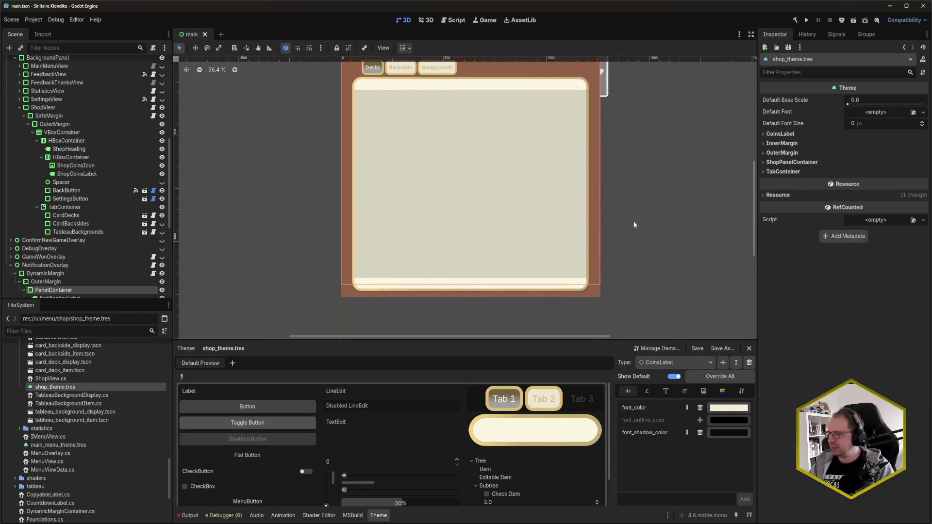
{"action": "mouse_move", "coordinate": [639, 252]}
{"action": "left_mouse_down"}
{"action": "mouse_move", "coordinate": [635, 264]}
{"action": "mouse_move", "coordinate": [583, 278]}
{"action": "left_mouse_up"}
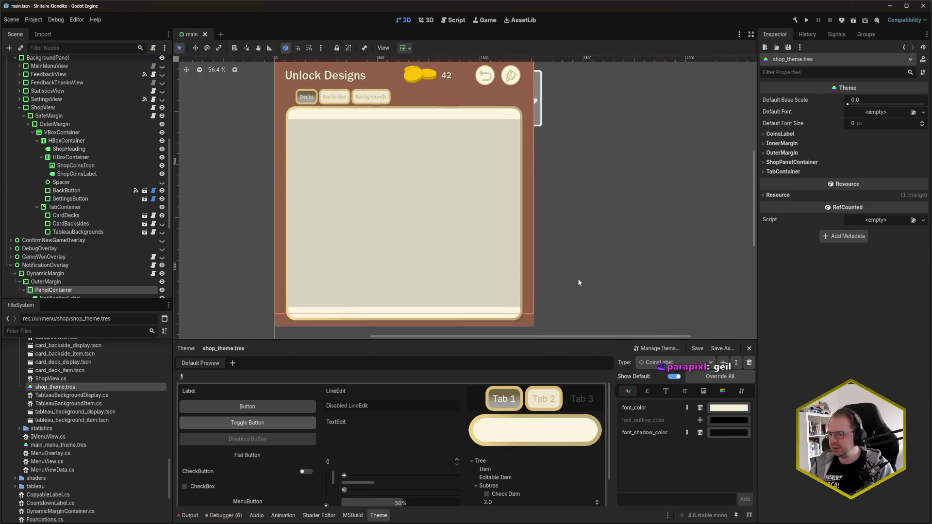
{"action": "scroll", "coordinate": [107, 272], "scroll_direction": "down", "scroll_amount": 3}
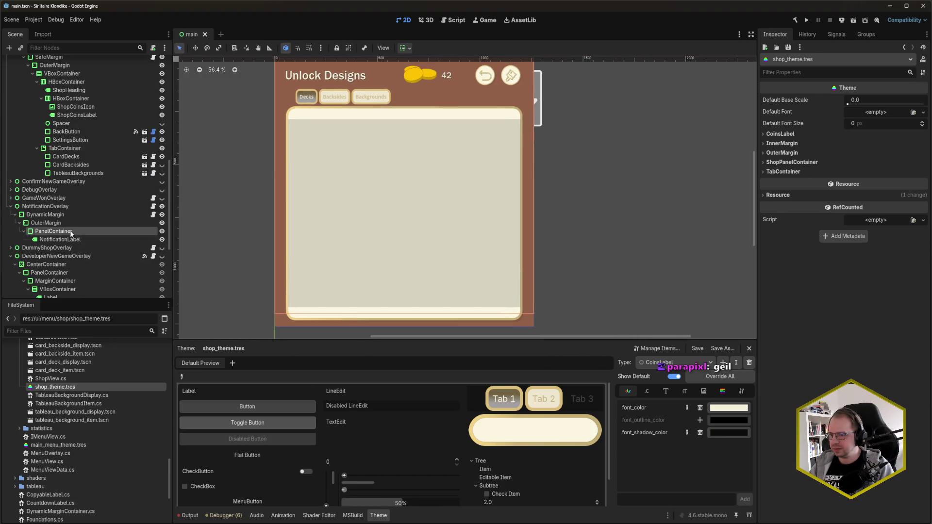
Inspect the ShopView and SettingsView nodes and their themes, then run the game with F5.
{"action": "left_click", "coordinate": [11, 206]}
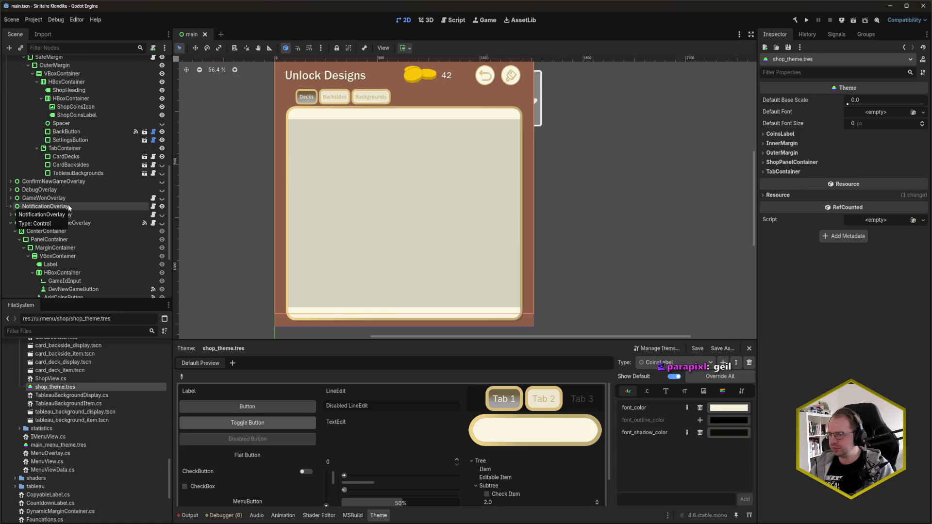
{"action": "scroll", "coordinate": [78, 199], "scroll_direction": "up", "scroll_amount": 3}
{"action": "left_click", "coordinate": [56, 109]}
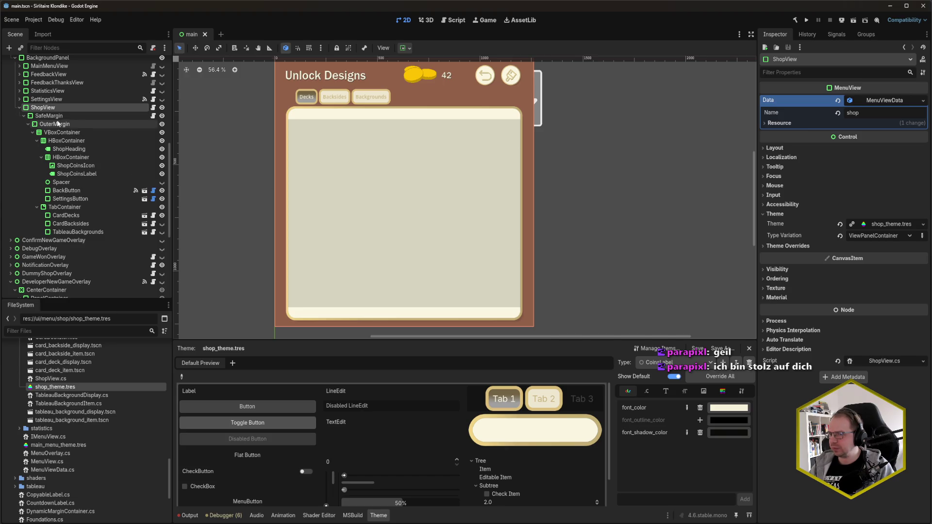
{"action": "left_click", "coordinate": [55, 100]}
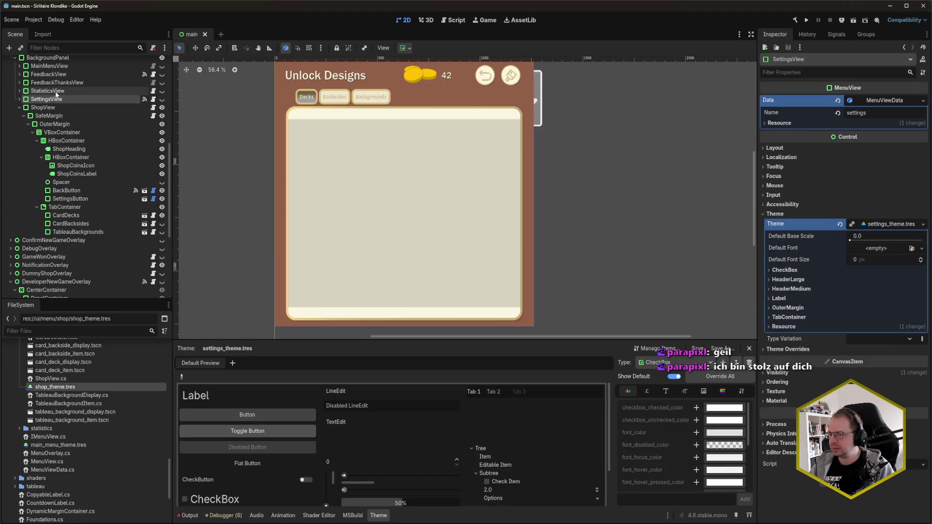
{"action": "scroll", "coordinate": [55, 95], "scroll_direction": "up", "scroll_amount": 2}
{"action": "left_click", "coordinate": [53, 88]}
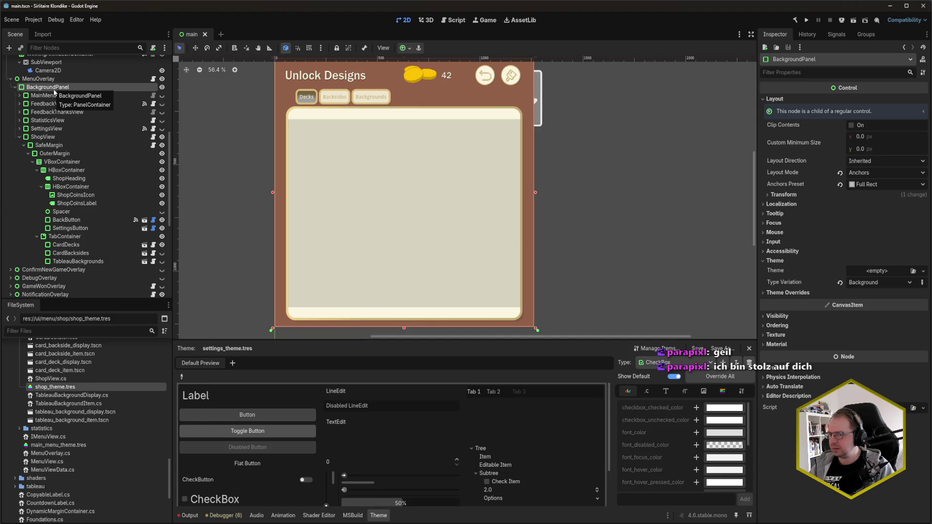
{"action": "key", "text": "Up"}
{"action": "key", "text": "Down"}
{"action": "key", "text": "Down"}
{"action": "key", "text": "Down"}
{"action": "key", "text": "F5"}
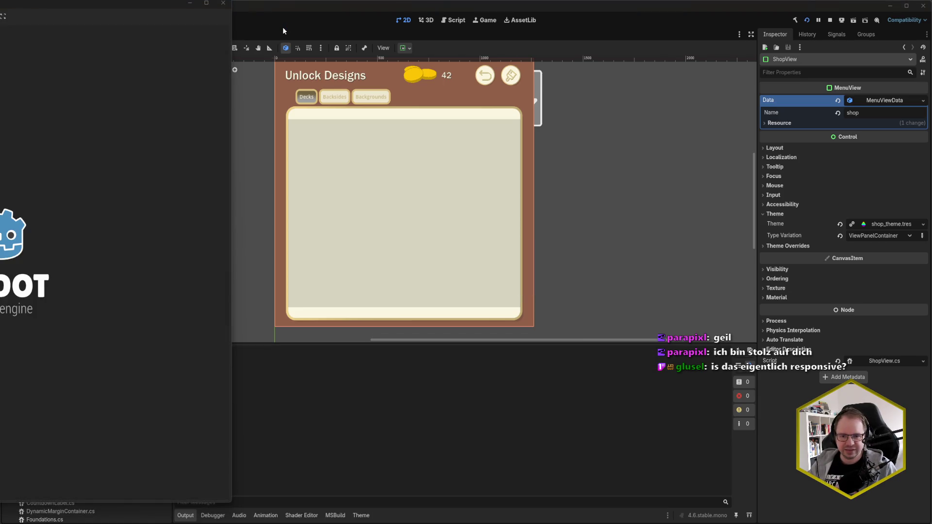
Review the Decks card list in the running game, close it, and rebuild for the tablet.
{"action": "mouse_move", "coordinate": [5, 5]}
{"action": "left_mouse_down"}
{"action": "mouse_move", "coordinate": [428, 35]}
{"action": "mouse_move", "coordinate": [427, 16]}
{"action": "left_mouse_up"}
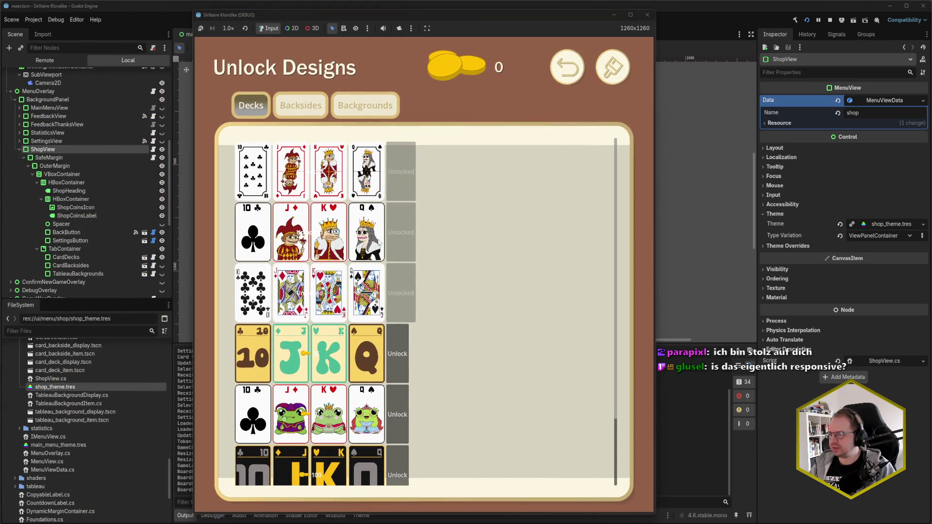
{"action": "scroll", "coordinate": [392, 258], "scroll_direction": "down", "scroll_amount": 2}
{"action": "scroll", "coordinate": [392, 258], "scroll_direction": "up", "scroll_amount": 2}
{"action": "scroll", "coordinate": [393, 272], "scroll_direction": "down", "scroll_amount": 1}
{"action": "scroll", "coordinate": [393, 272], "scroll_direction": "up", "scroll_amount": 1}
{"action": "scroll", "coordinate": [394, 265], "scroll_direction": "down", "scroll_amount": 1}
{"action": "scroll", "coordinate": [437, 262], "scroll_direction": "up", "scroll_amount": 1}
{"action": "scroll", "coordinate": [519, 261], "scroll_direction": "down", "scroll_amount": 1}
{"action": "scroll", "coordinate": [557, 181], "scroll_direction": "up", "scroll_amount": 1}
{"action": "scroll", "coordinate": [596, 191], "scroll_direction": "down", "scroll_amount": 1}
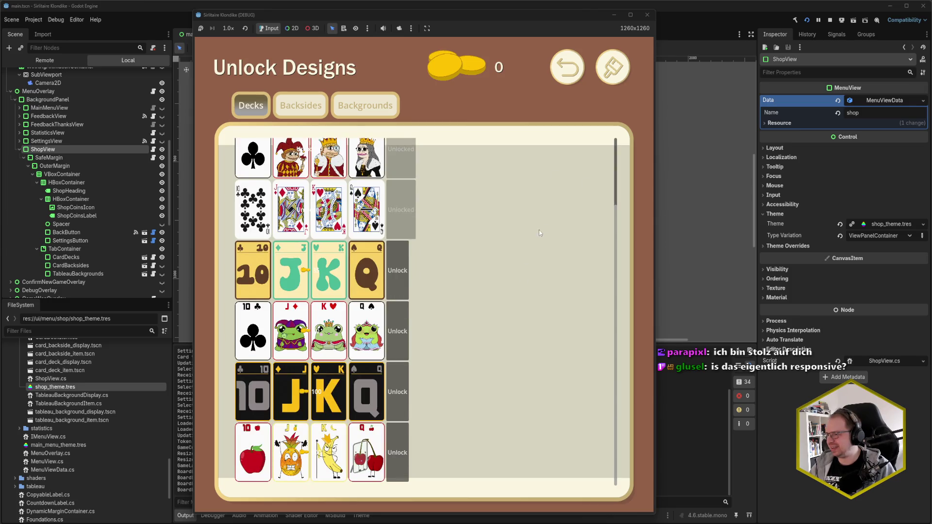
{"action": "scroll", "coordinate": [558, 219], "scroll_direction": "up", "scroll_amount": 1}
{"action": "scroll", "coordinate": [616, 194], "scroll_direction": "down", "scroll_amount": 1}
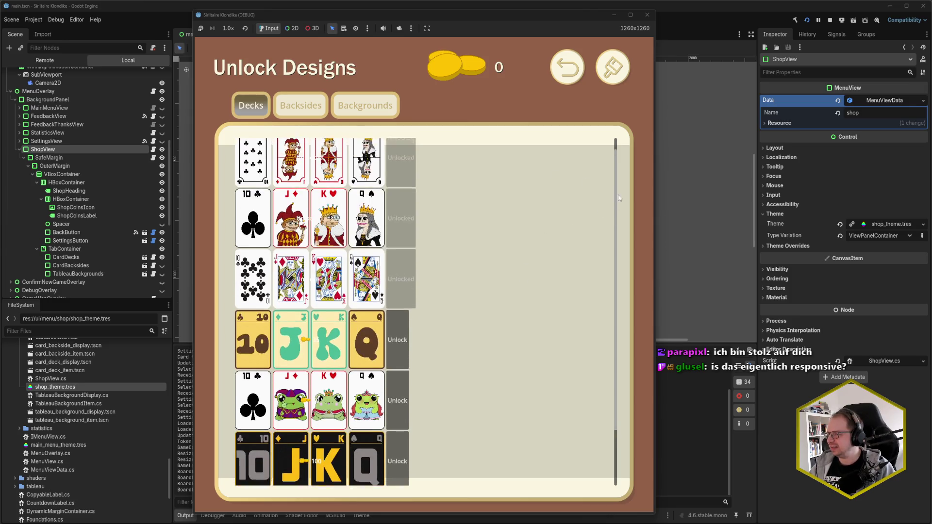
{"action": "scroll", "coordinate": [485, 184], "scroll_direction": "up", "scroll_amount": 1}
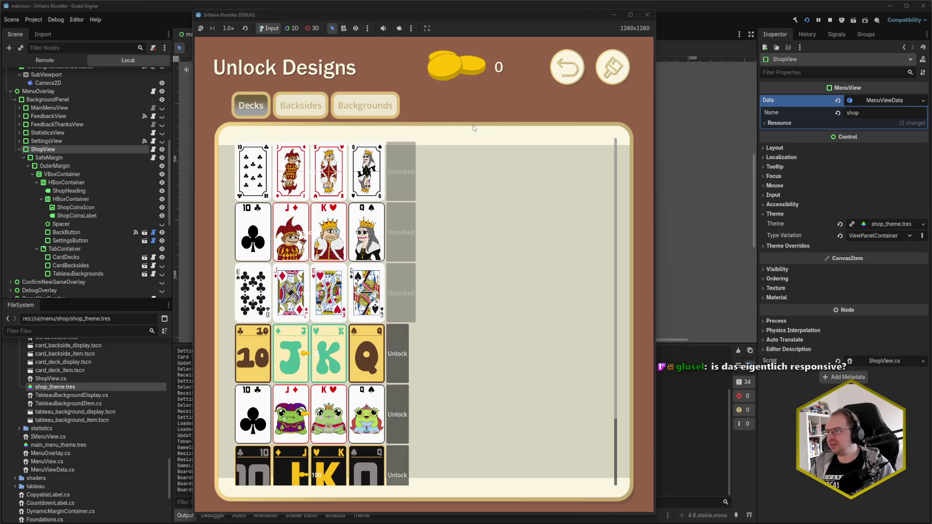
{"action": "left_click", "coordinate": [647, 14]}
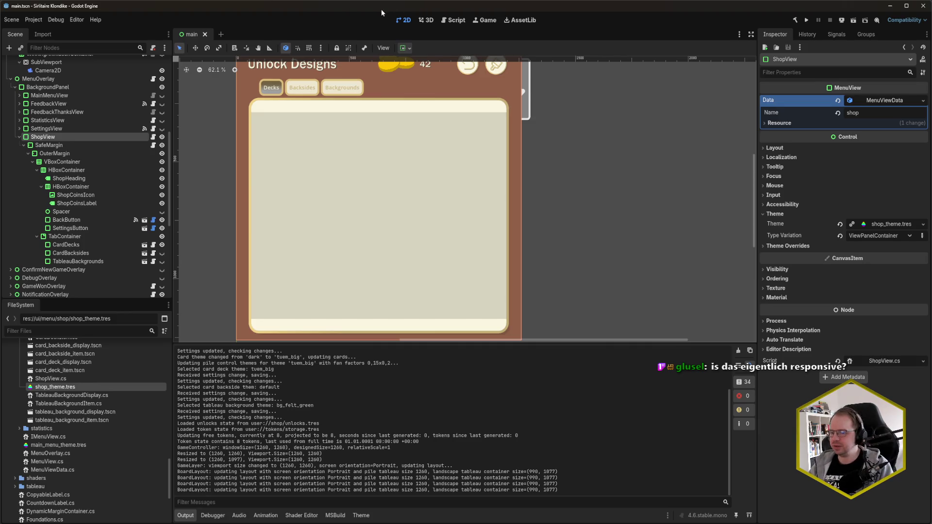
{"action": "key", "text": "F5"}
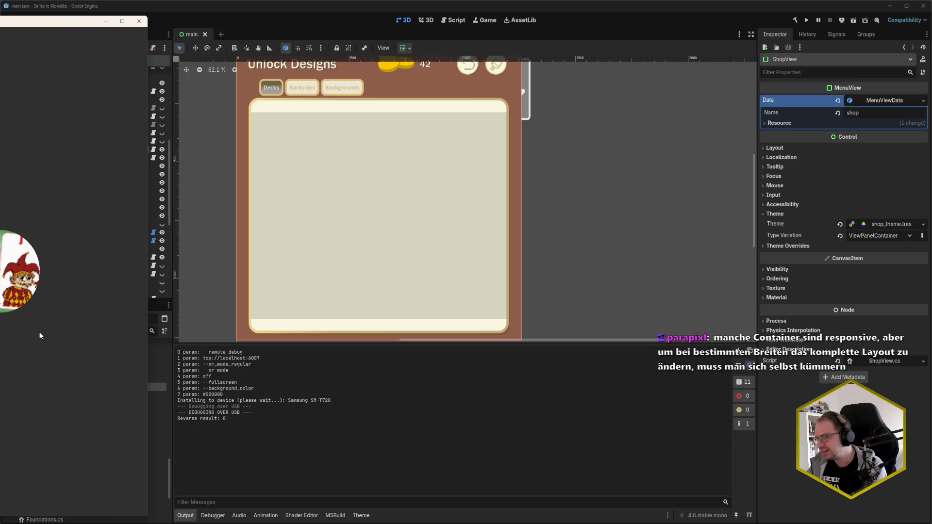
Bring the SM-T720 tablet's mirrored screen, showing the Godot splash, into view.
{"action": "left_click_drag", "start_coordinate": [20, 24], "coordinate": [366, 23]}
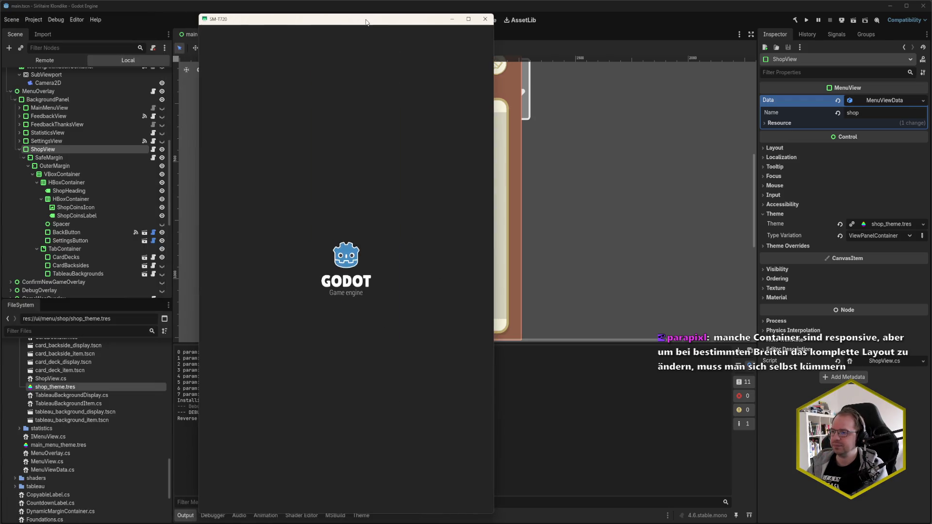
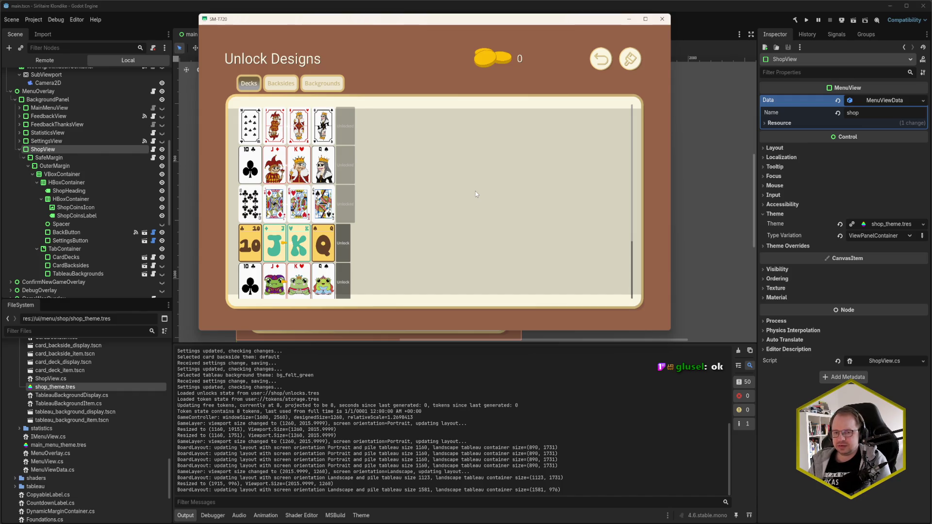
Browse the running shop's Decks, Backsides and Backgrounds designs.
{"action": "scroll", "coordinate": [475, 191], "scroll_direction": "down", "scroll_amount": 2}
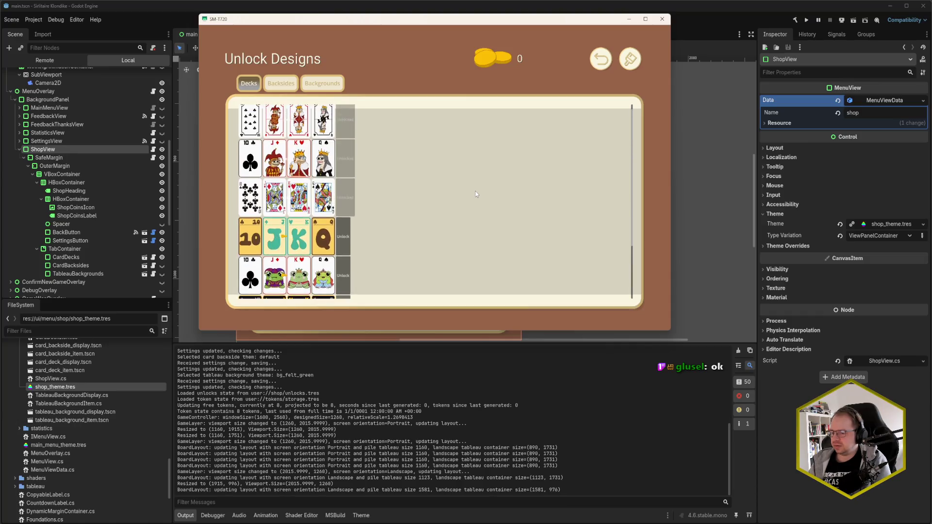
{"action": "scroll", "coordinate": [475, 191], "scroll_direction": "up", "scroll_amount": 2}
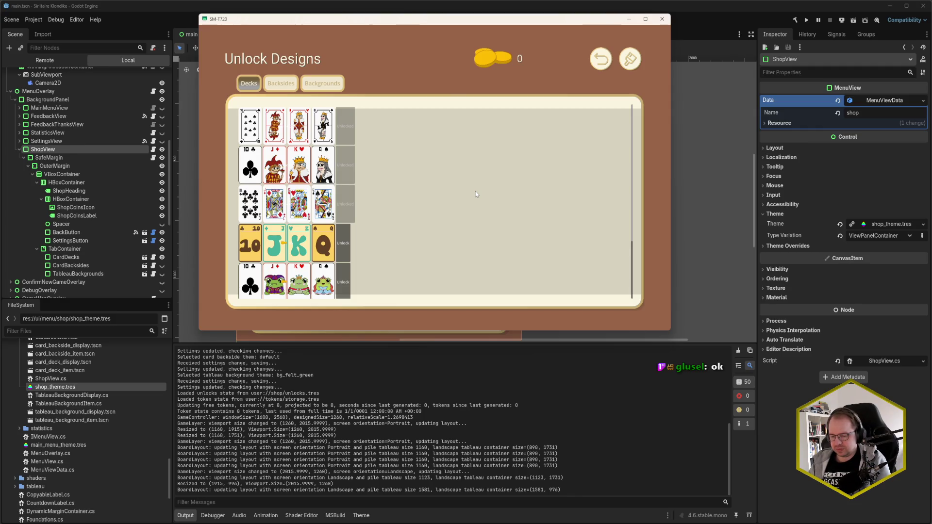
{"action": "key", "text": "Right"}
{"action": "key", "text": "Right"}
{"action": "key", "text": "Left"}
{"action": "key", "text": "Left"}
{"action": "key", "text": "Right"}
{"action": "key", "text": "Right"}
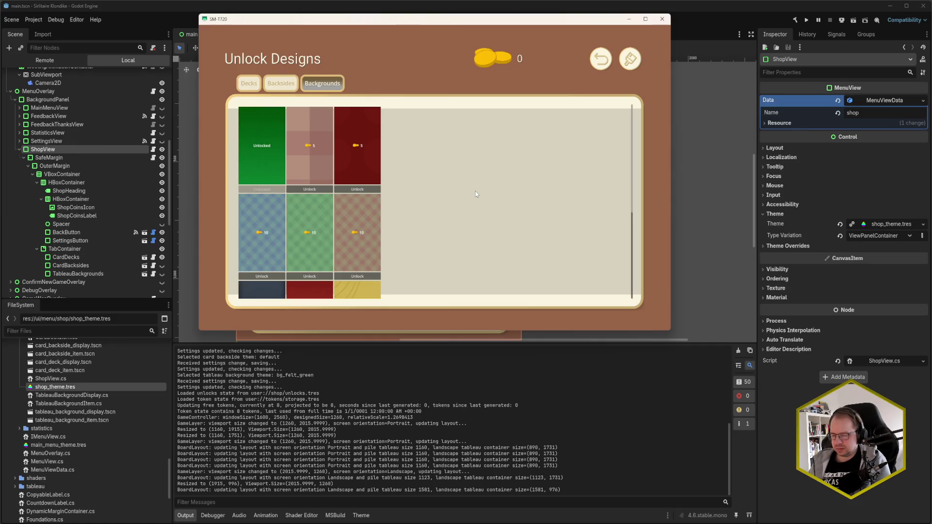
{"action": "scroll", "coordinate": [476, 191], "scroll_direction": "down", "scroll_amount": 3}
{"action": "scroll", "coordinate": [475, 192], "scroll_direction": "up", "scroll_amount": 3}
{"action": "scroll", "coordinate": [476, 192], "scroll_direction": "down", "scroll_amount": 3}
{"action": "scroll", "coordinate": [475, 194], "scroll_direction": "up", "scroll_amount": 3}
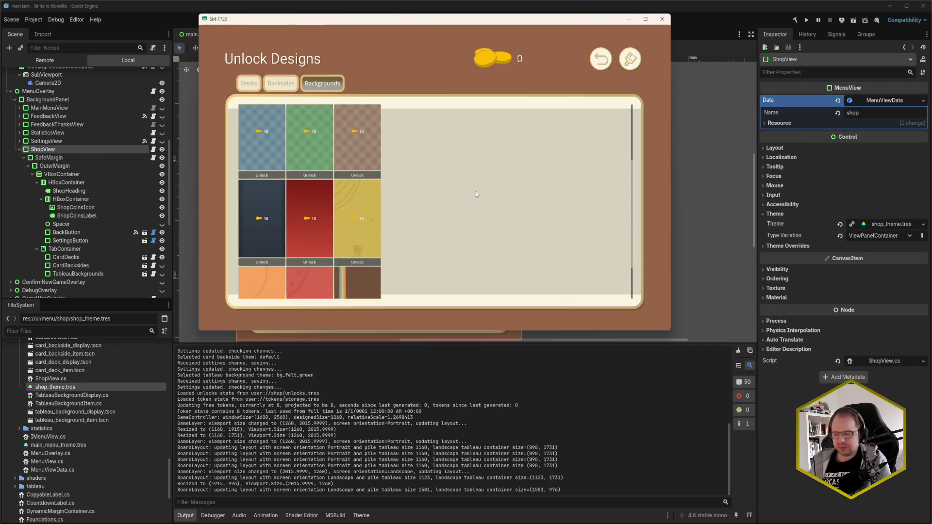
{"action": "scroll", "coordinate": [475, 194], "scroll_direction": "down", "scroll_amount": 3}
{"action": "scroll", "coordinate": [476, 194], "scroll_direction": "up", "scroll_amount": 1}
{"action": "scroll", "coordinate": [476, 193], "scroll_direction": "up", "scroll_amount": 2}
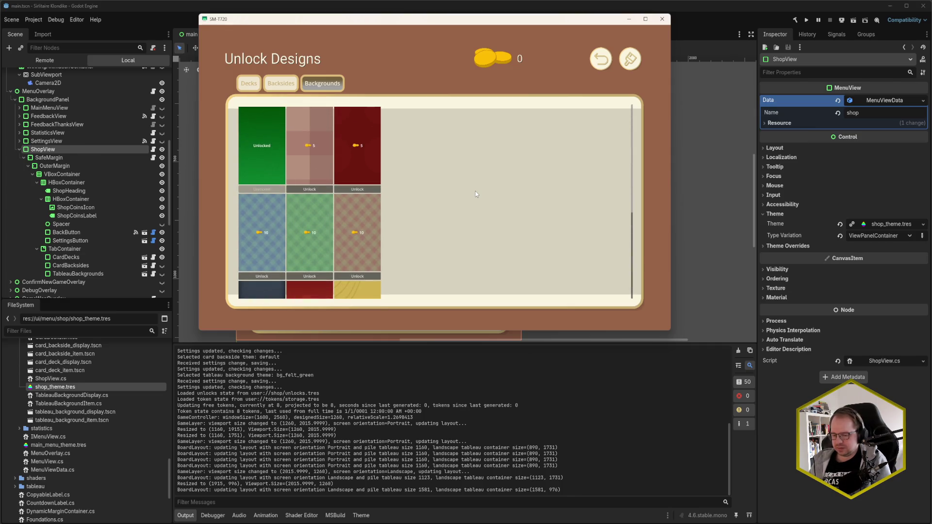
{"action": "key", "text": "Left"}
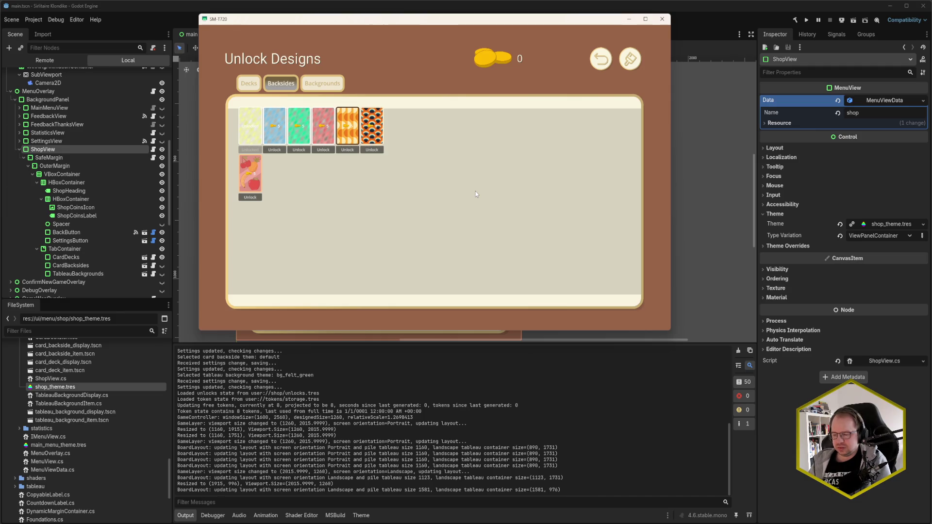
{"action": "key", "text": "Left"}
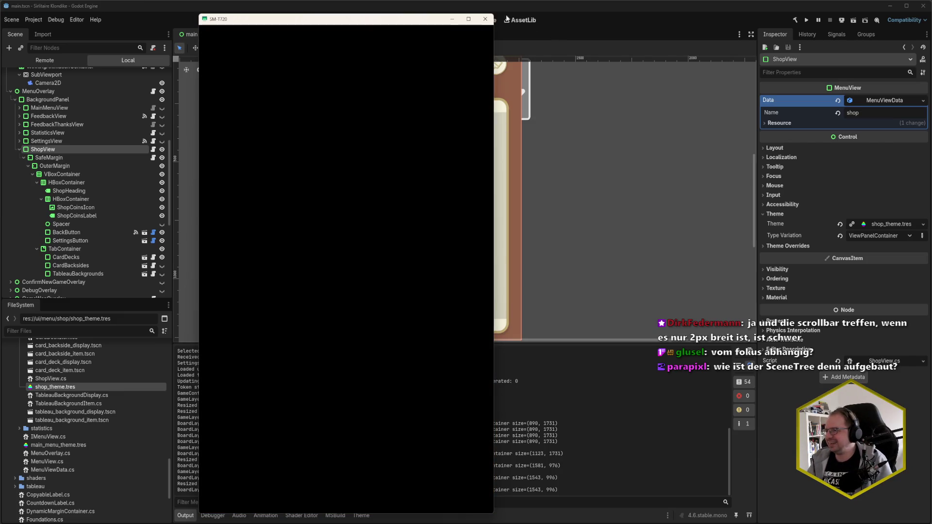
Close the game, inspect the CardDecks node, and briefly open card_deck_display.tscn.
{"action": "left_click", "coordinate": [485, 19]}
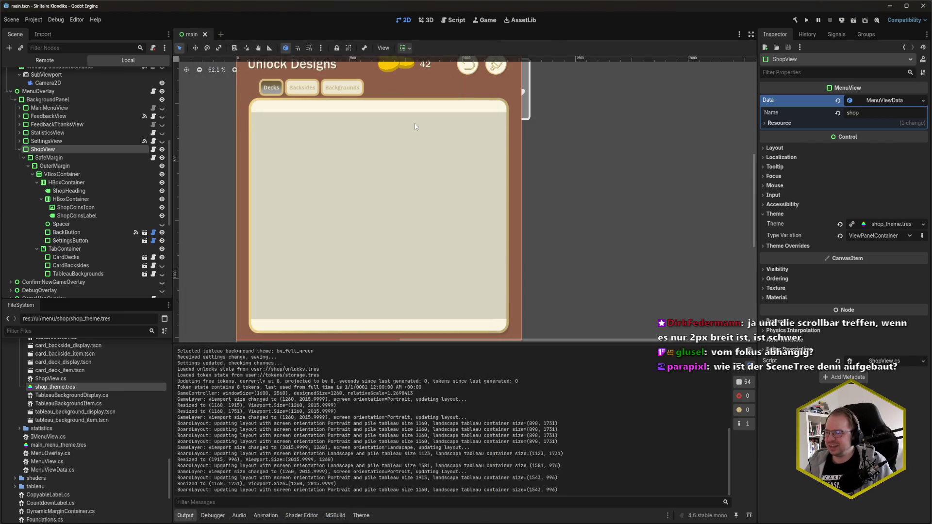
{"action": "left_click", "coordinate": [106, 257]}
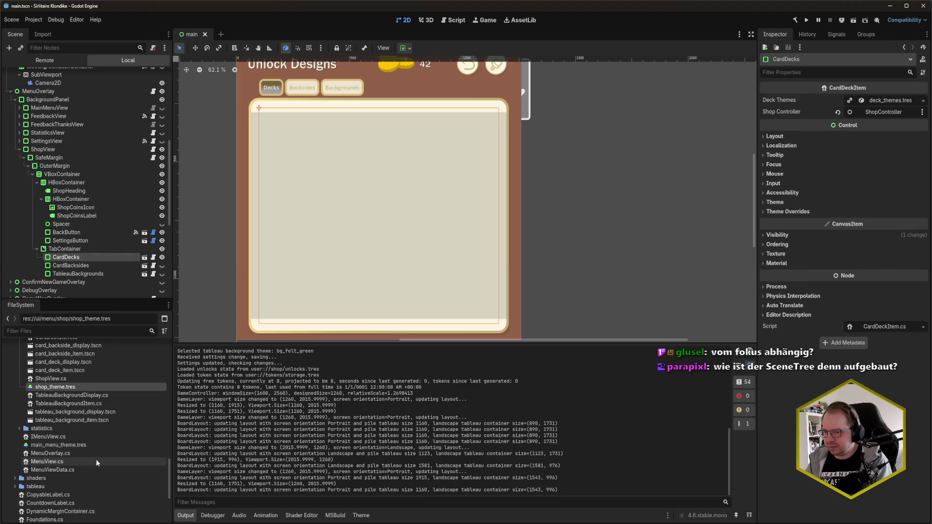
{"action": "scroll", "coordinate": [97, 463], "scroll_direction": "up", "scroll_amount": 1}
{"action": "scroll", "coordinate": [96, 463], "scroll_direction": "up", "scroll_amount": 1}
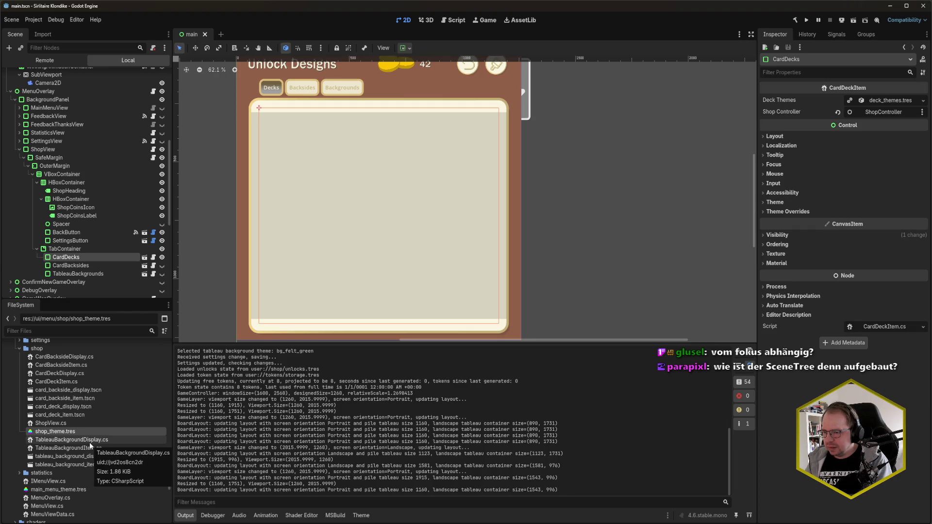
{"action": "double_click", "coordinate": [74, 409]}
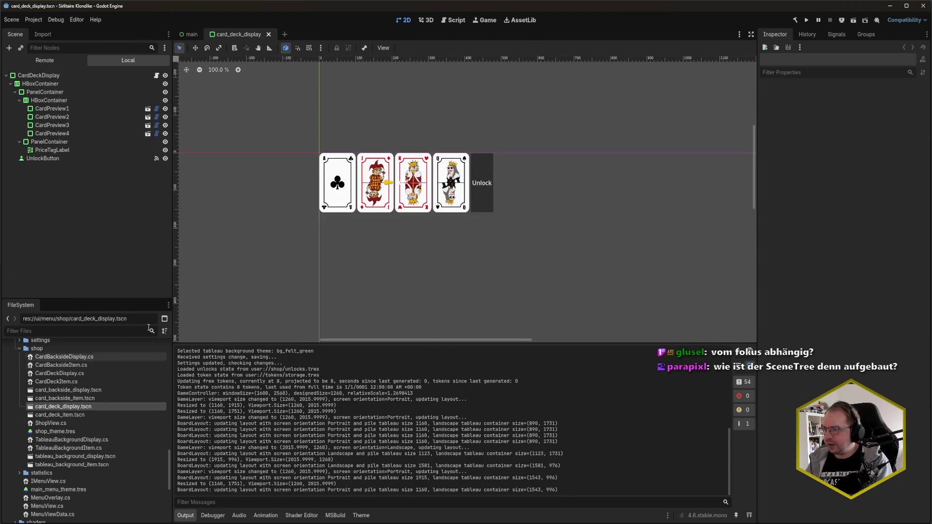
{"action": "scroll", "coordinate": [324, 216], "scroll_direction": "down", "scroll_amount": 1}
{"action": "scroll", "coordinate": [367, 217], "scroll_direction": "down", "scroll_amount": 1}
{"action": "scroll", "coordinate": [364, 220], "scroll_direction": "up", "scroll_amount": 1}
{"action": "left_click", "coordinate": [267, 34]}
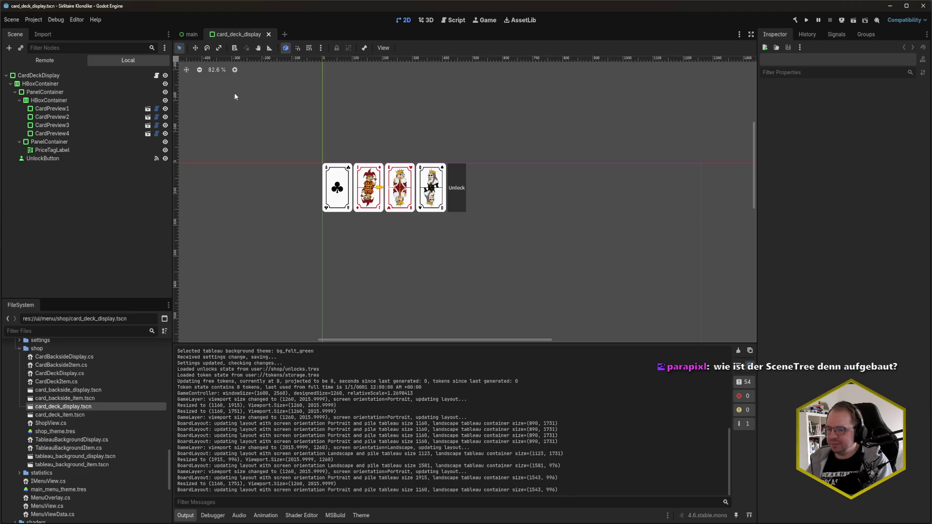
Open card_deck_item.tscn, inspect its CardDeckItem and ScrollContainer nodes, and reopen card_deck_display.
{"action": "double_click", "coordinate": [59, 415]}
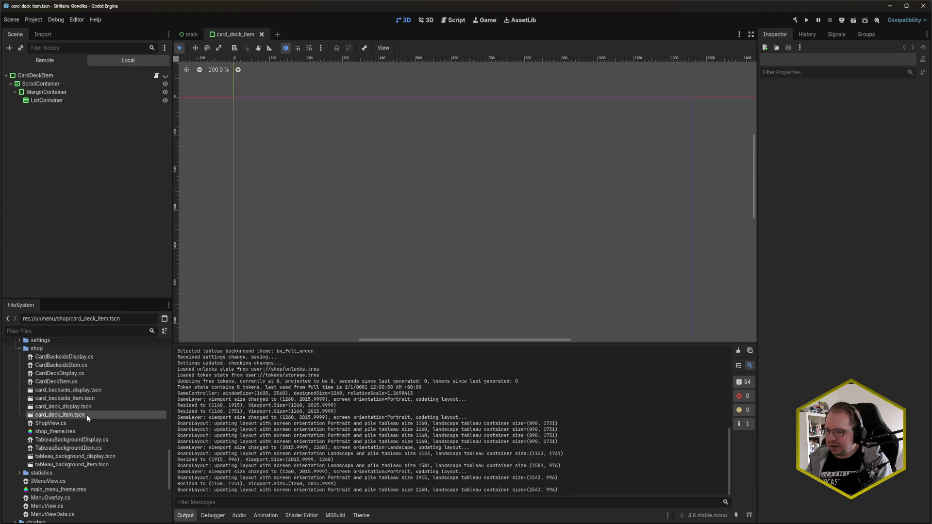
{"action": "scroll", "coordinate": [487, 190], "scroll_direction": "down", "scroll_amount": 1}
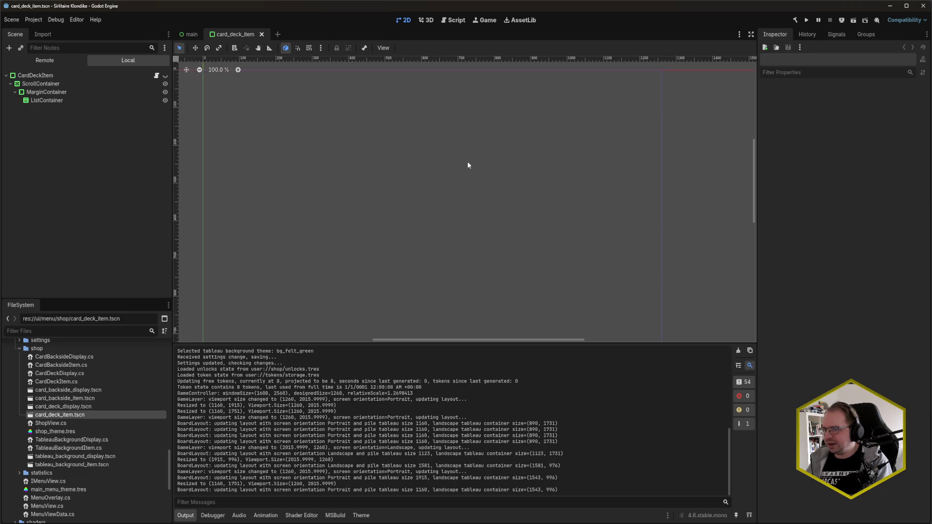
{"action": "left_click", "coordinate": [59, 76]}
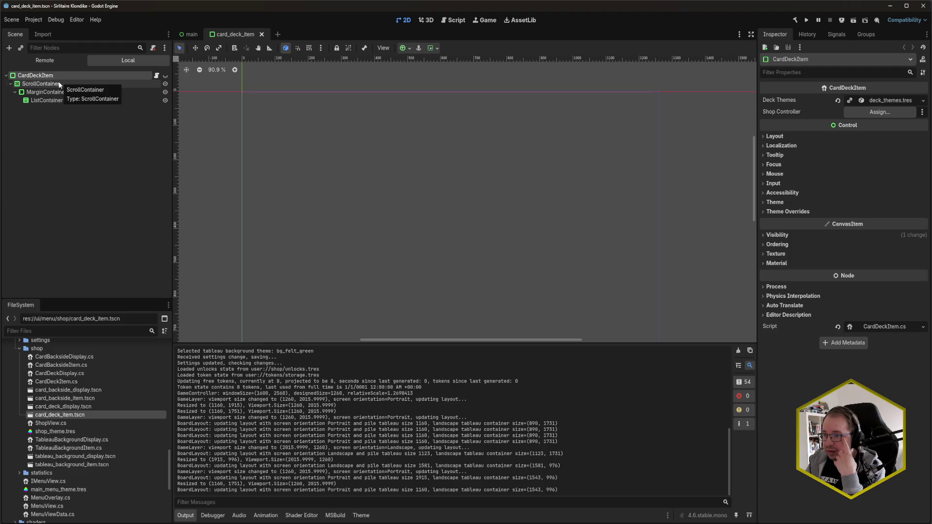
{"action": "left_click", "coordinate": [59, 84]}
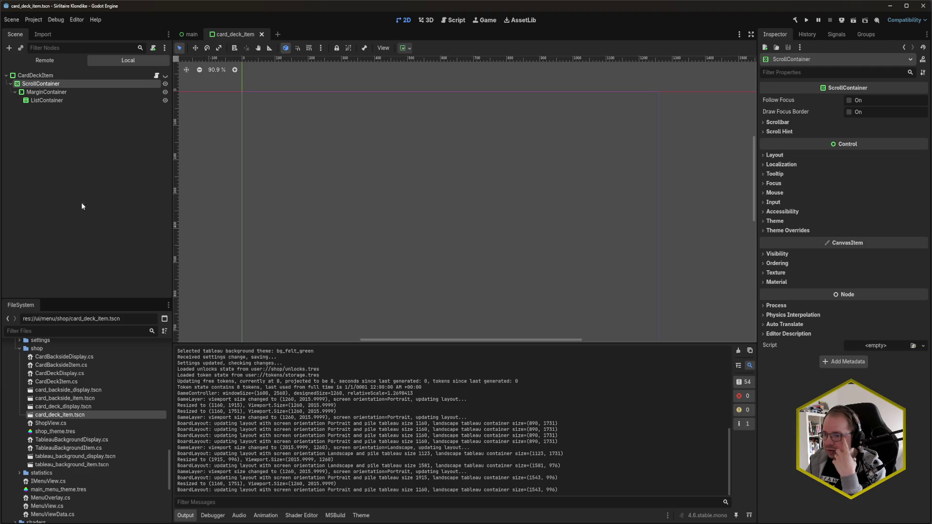
{"action": "double_click", "coordinate": [73, 407]}
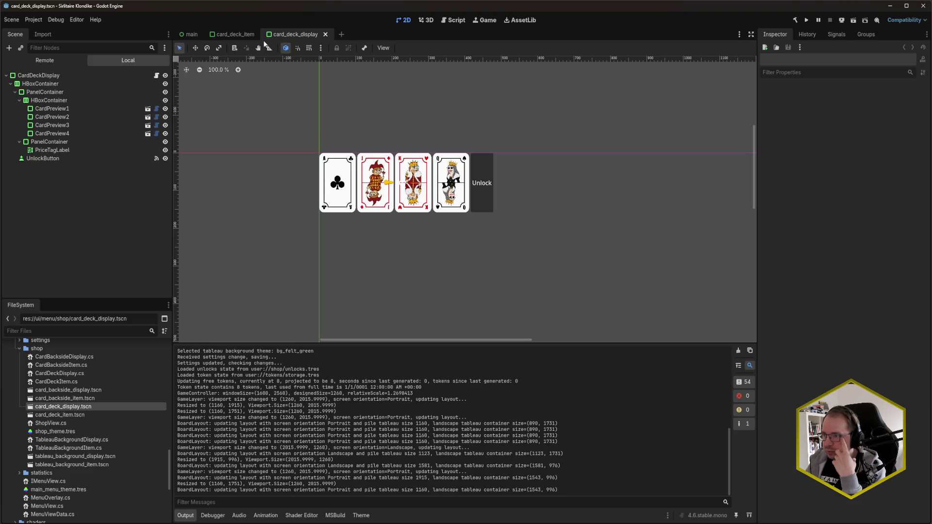
{"action": "left_click", "coordinate": [194, 39]}
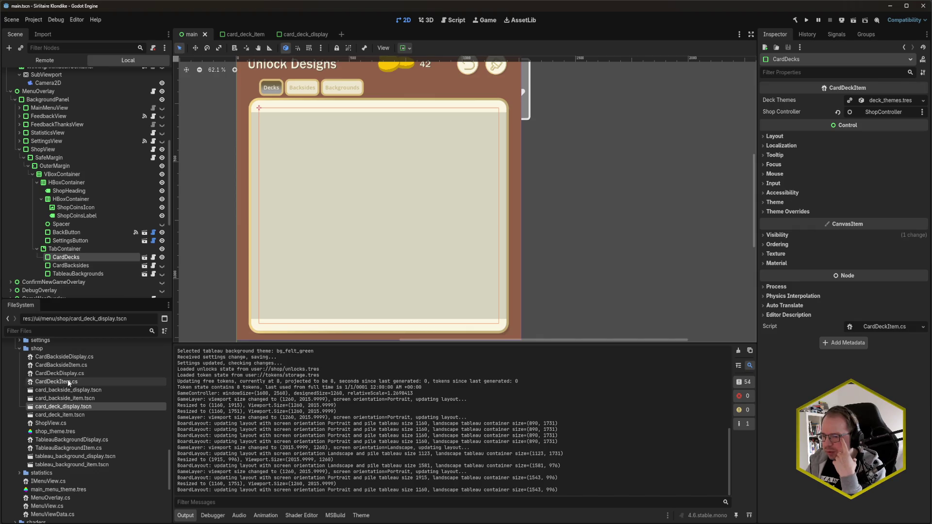
Open tableau_background_item.tscn, check its ScrollContainer, MarginContainer and ItemContainer grid, then show card_deck_display.
{"action": "double_click", "coordinate": [91, 465]}
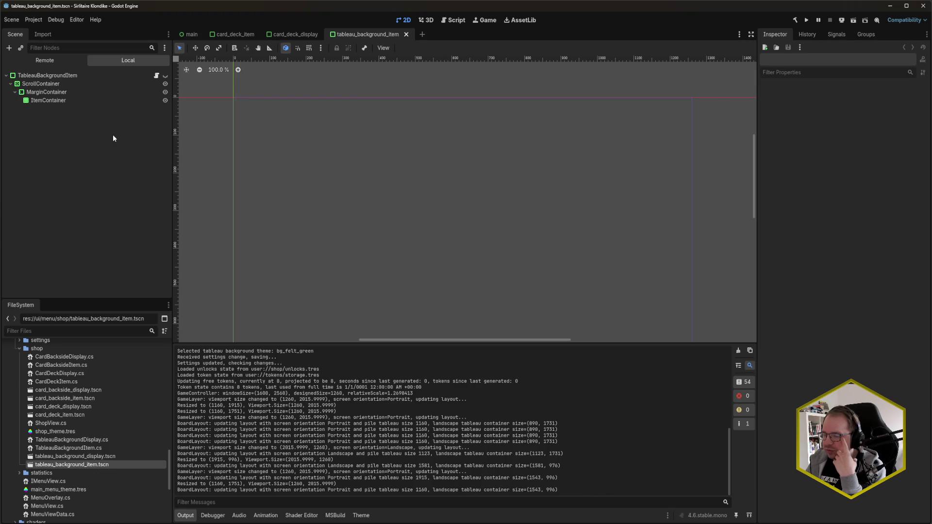
{"action": "left_click", "coordinate": [39, 85]}
{"action": "left_click", "coordinate": [54, 94]}
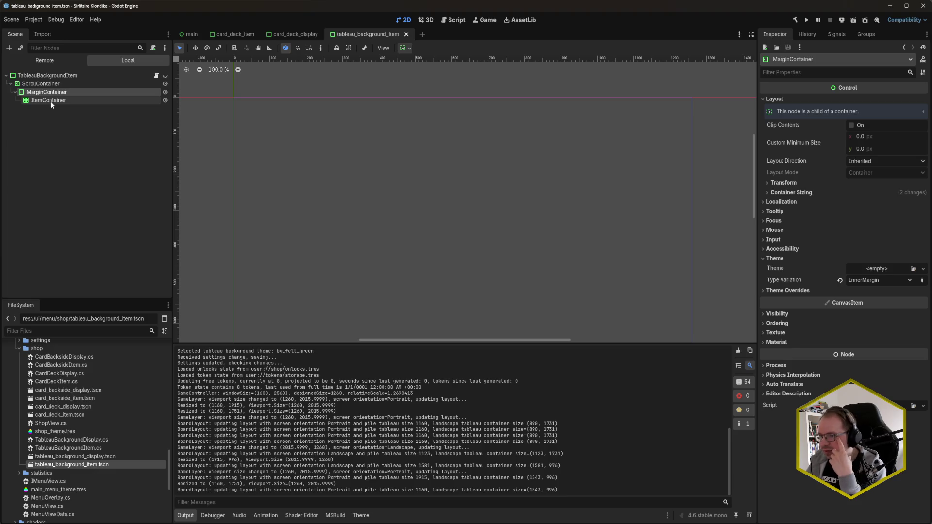
{"action": "left_click", "coordinate": [50, 101]}
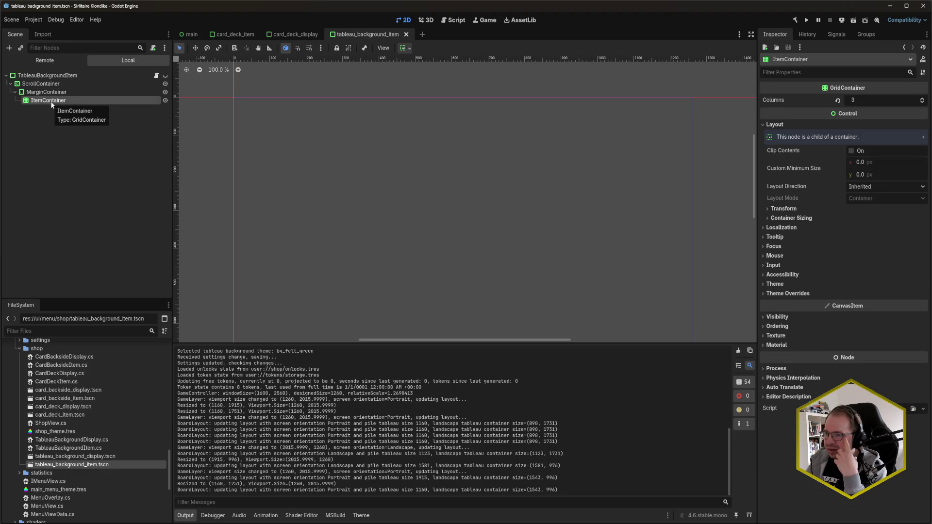
{"action": "left_click", "coordinate": [54, 145]}
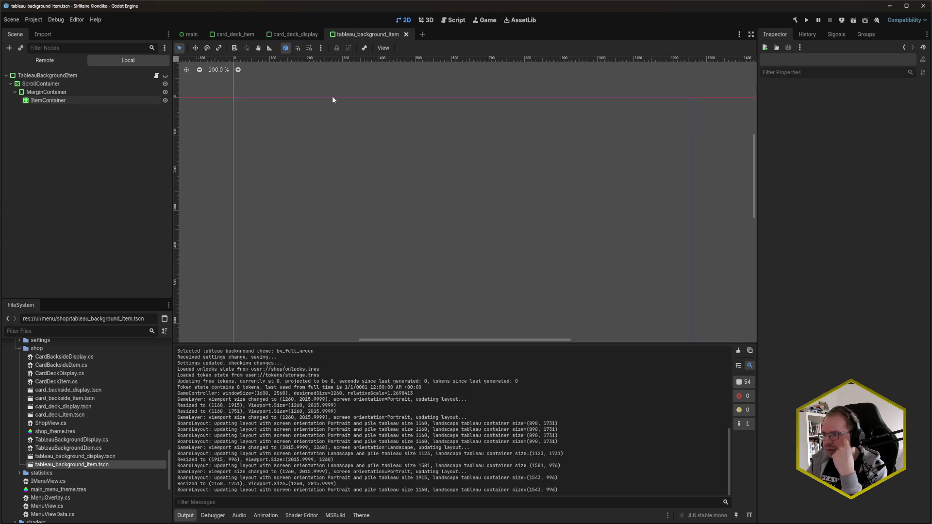
{"action": "left_click", "coordinate": [297, 34]}
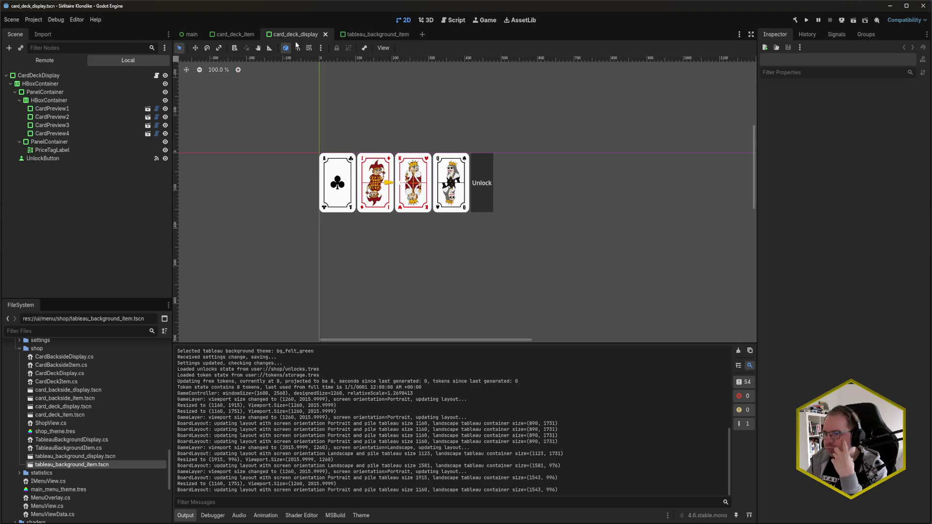
Set CardDeckDisplay's Mouse Filter to Pass (Propagate Up), save, and run the game with F5.
{"action": "left_click", "coordinate": [81, 74]}
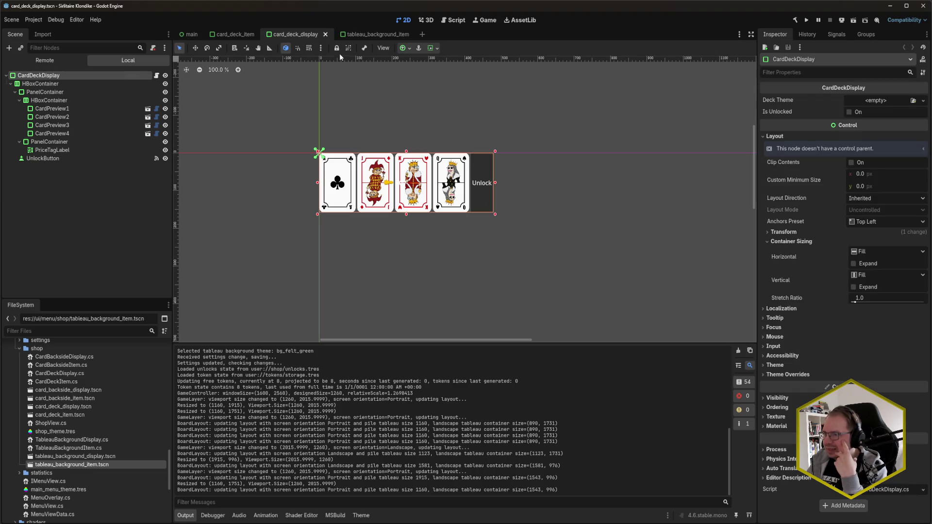
{"action": "left_click", "coordinate": [239, 35]}
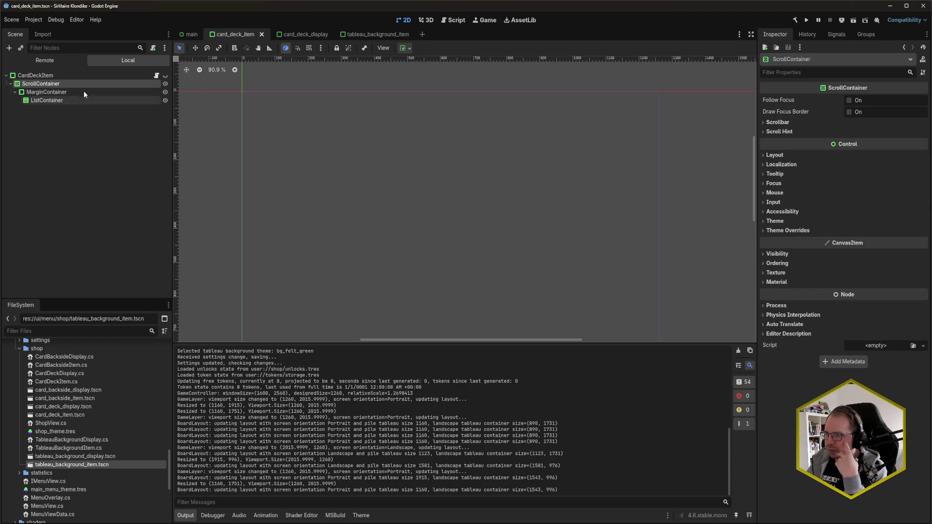
{"action": "left_click", "coordinate": [297, 35]}
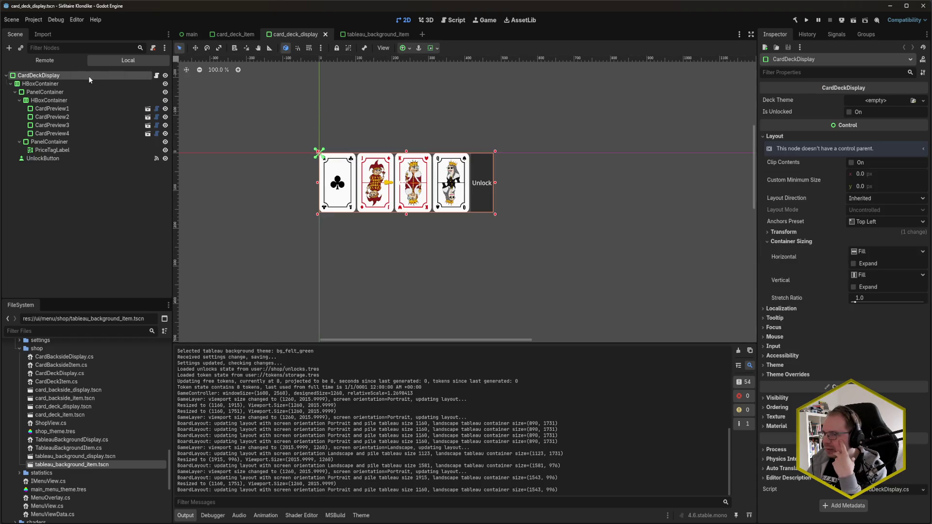
{"action": "left_click", "coordinate": [797, 337]}
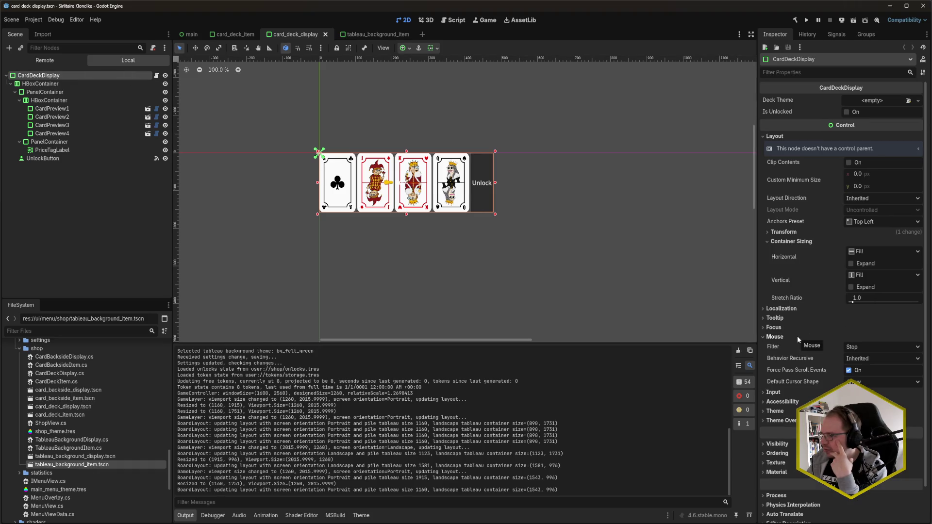
{"action": "left_click", "coordinate": [876, 348]}
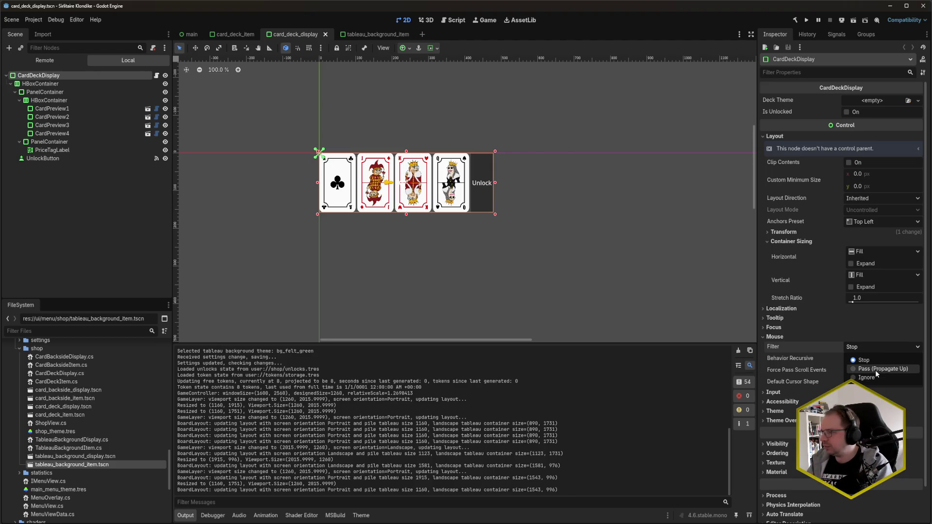
{"action": "left_click", "coordinate": [875, 370]}
{"action": "key", "text": "ctrl+s"}
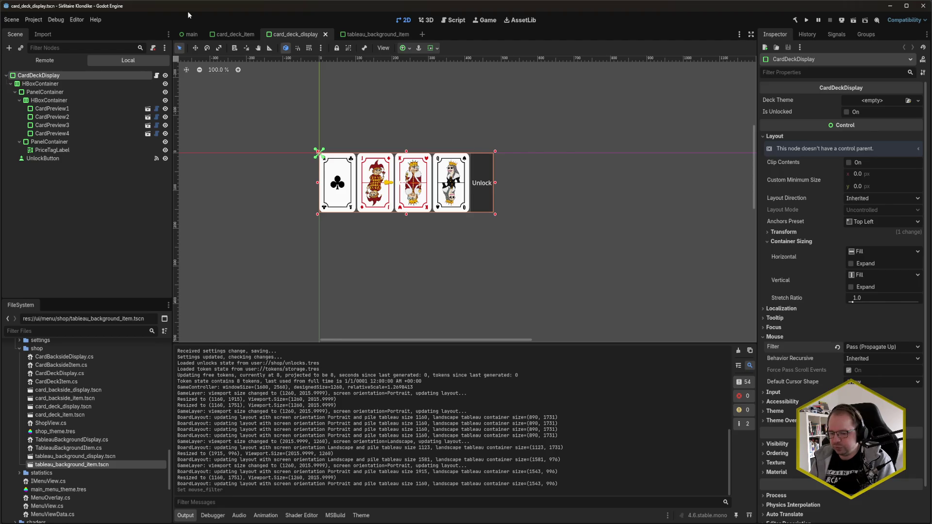
{"action": "key", "text": "F5"}
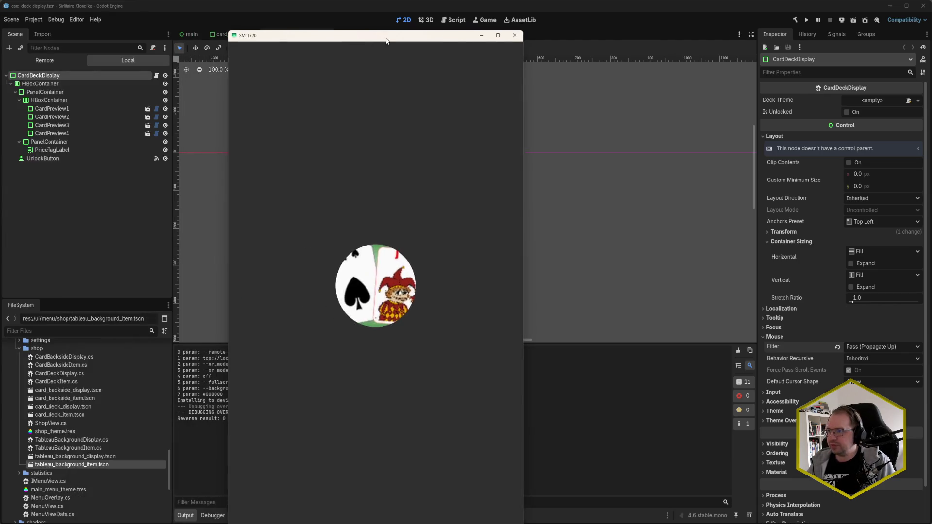
Move the device-mirror window into view, review the Decks tab, then close the game.
{"action": "left_click_drag", "start_coordinate": [386, 40], "coordinate": [393, 28]}
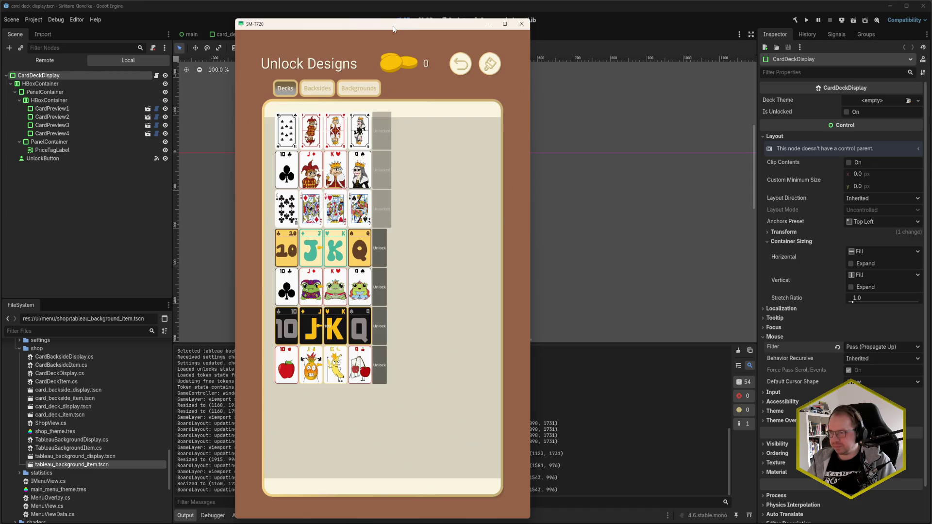
{"action": "left_click", "coordinate": [521, 23]}
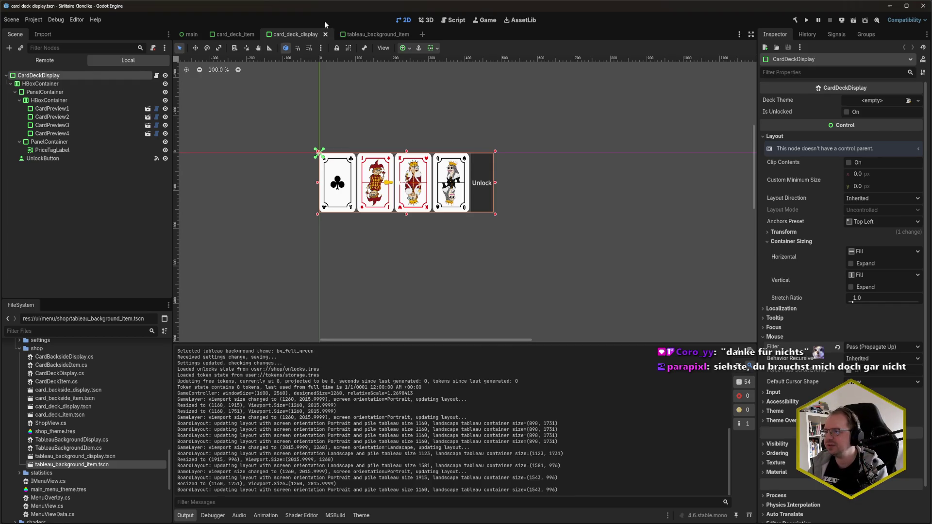
In the main scene, compare the CardDecks and CardBacksides tab nodes, then open shop_theme.tres.
{"action": "left_click", "coordinate": [190, 34]}
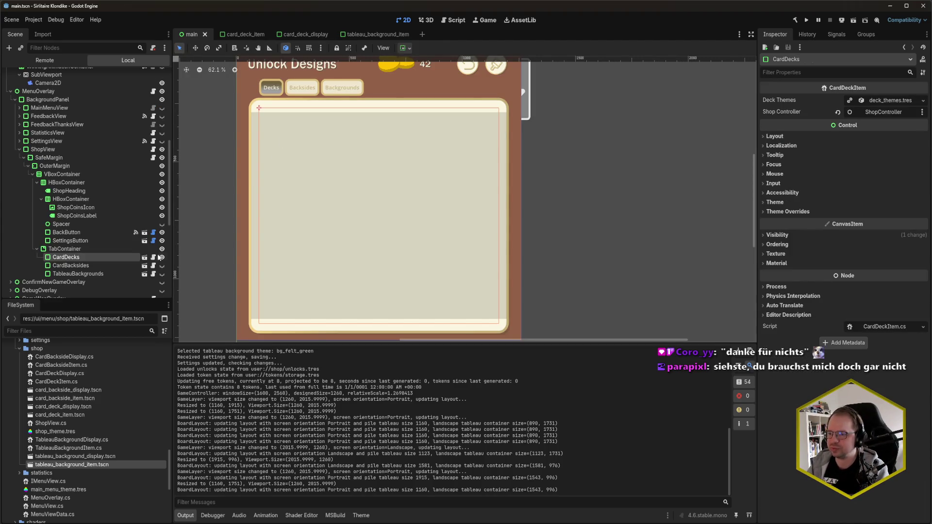
{"action": "left_click", "coordinate": [89, 265]}
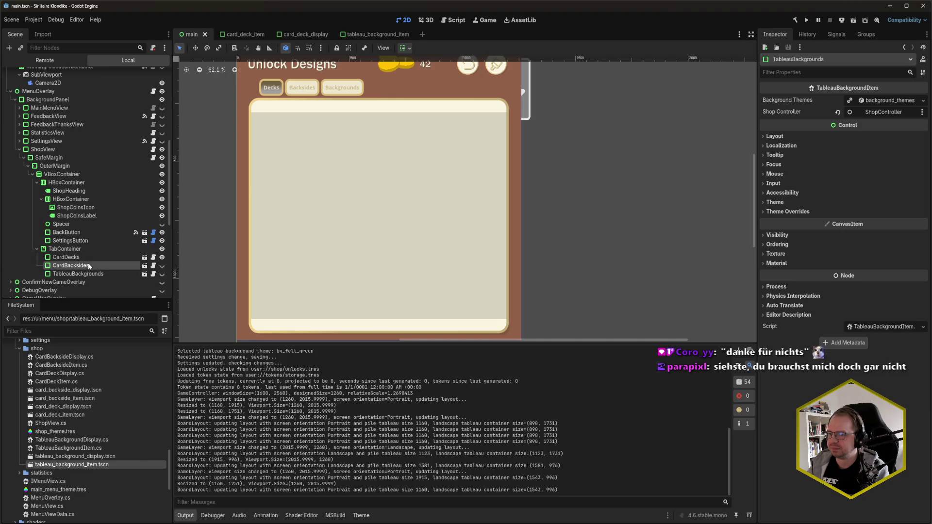
{"action": "left_click", "coordinate": [87, 257]}
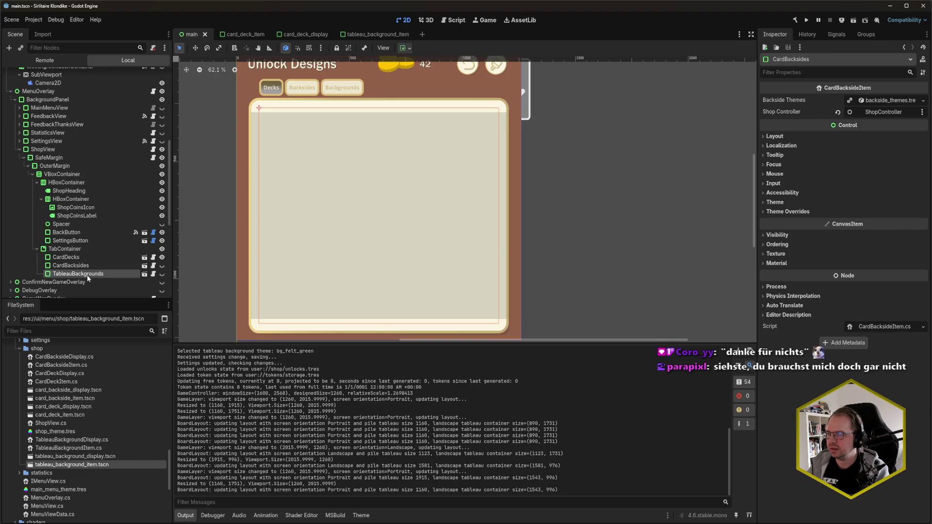
{"action": "left_click", "coordinate": [86, 274]}
{"action": "left_click", "coordinate": [83, 258]}
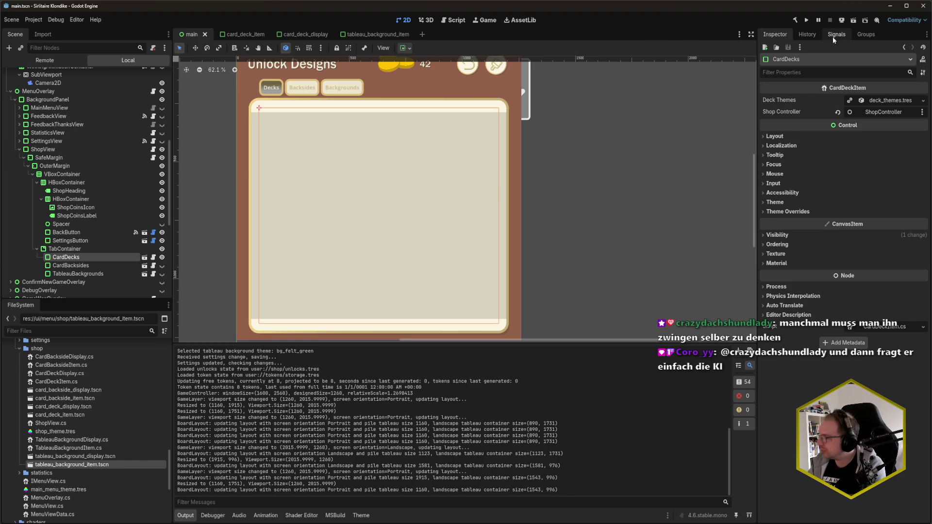
{"action": "left_click", "coordinate": [78, 431]}
{"action": "double_click", "coordinate": [77, 430]}
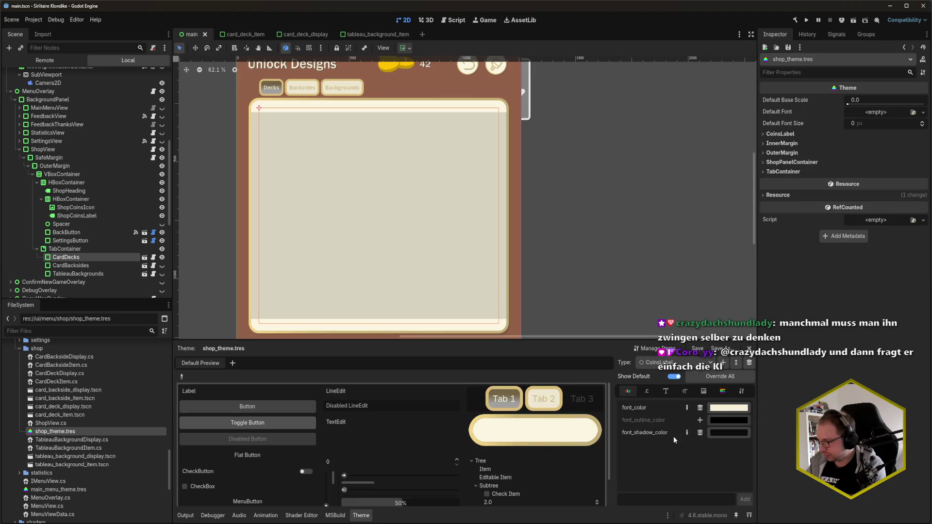
Add the TabContainer type to the theme, view its constants, and select the TabContainer node.
{"action": "left_click", "coordinate": [675, 362]}
{"action": "left_click", "coordinate": [678, 412]}
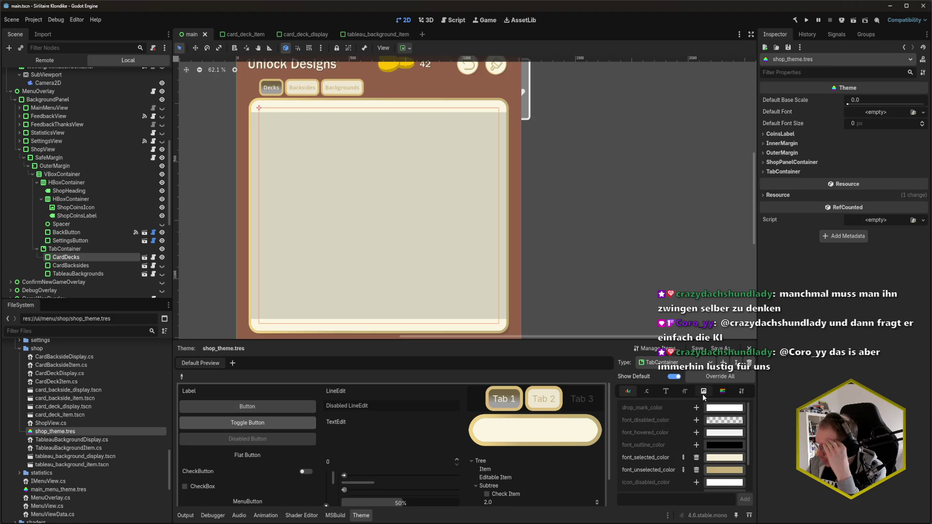
{"action": "left_click", "coordinate": [642, 391]}
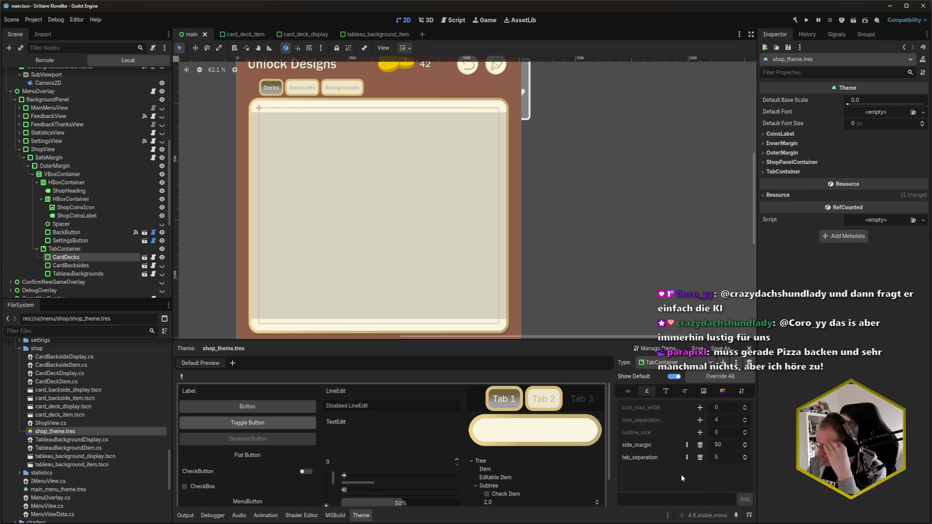
{"action": "left_click", "coordinate": [105, 249]}
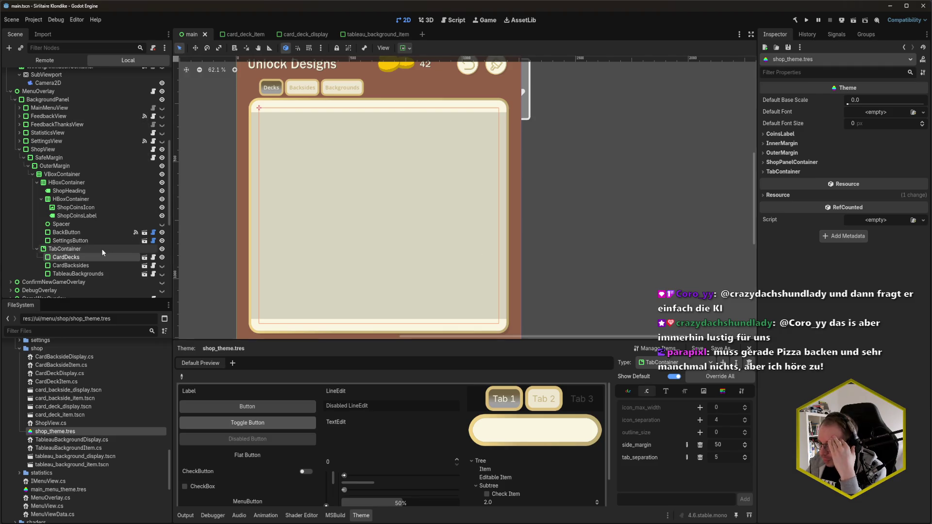
{"action": "left_click", "coordinate": [762, 238]}
{"action": "left_click", "coordinate": [762, 249]}
{"action": "left_click", "coordinate": [762, 258]}
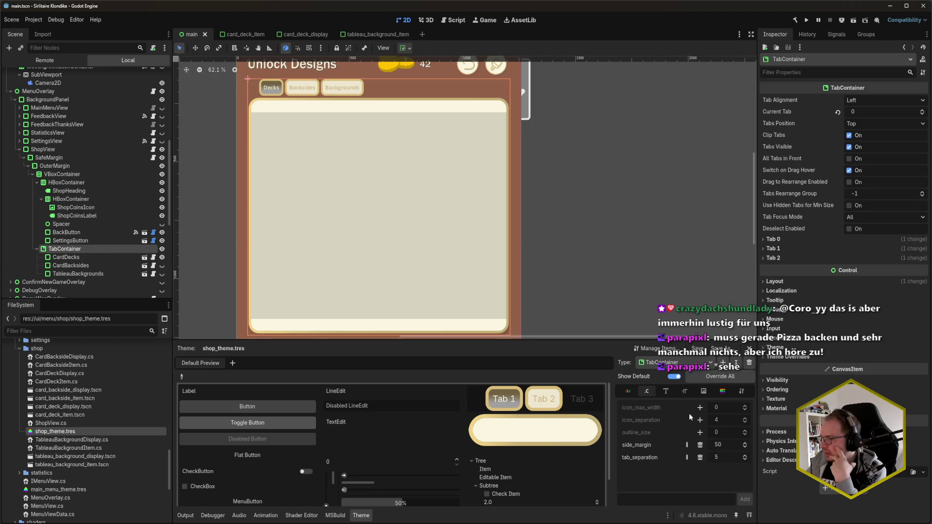
Review TabContainer's style box, icon, font size and colour entries, then open the panel StyleBox's content margins.
{"action": "left_click", "coordinate": [722, 391]}
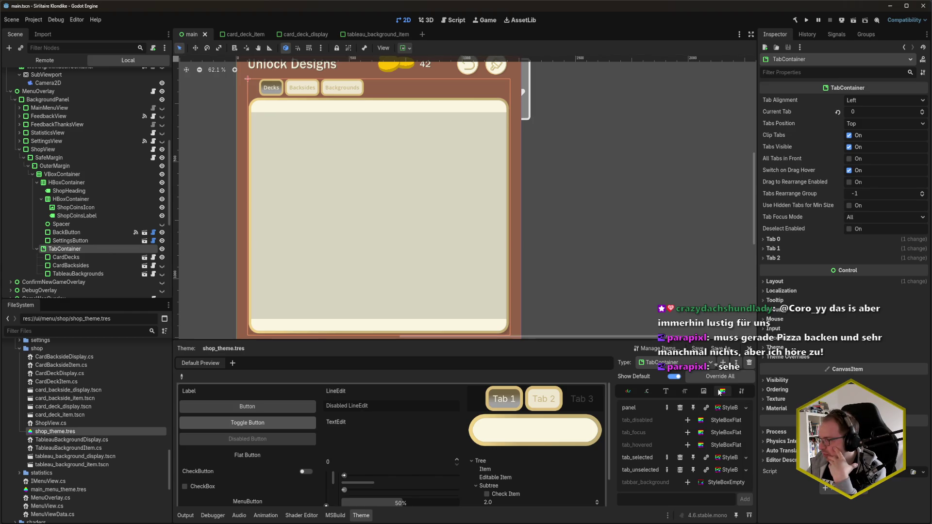
{"action": "left_click", "coordinate": [704, 391]}
{"action": "left_click", "coordinate": [685, 391]}
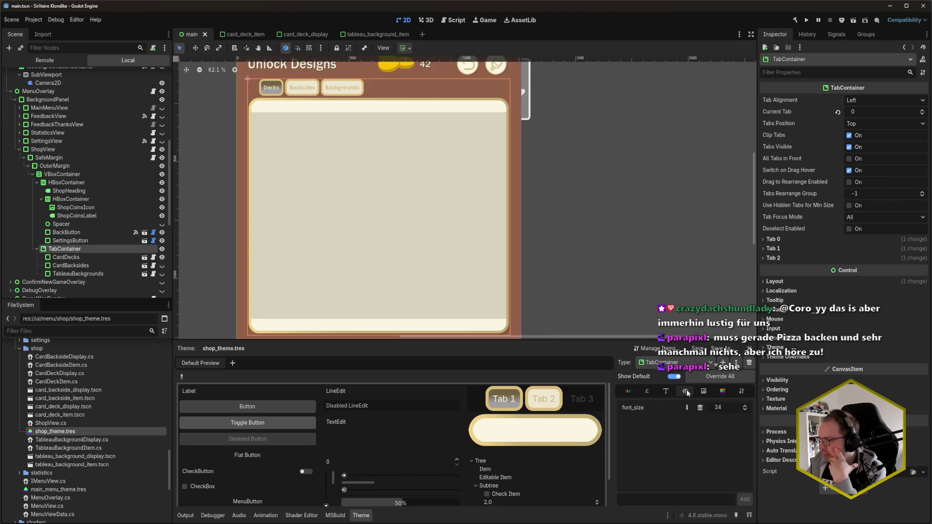
{"action": "left_click", "coordinate": [666, 389]}
{"action": "left_click", "coordinate": [647, 392]}
{"action": "left_click", "coordinate": [629, 391]}
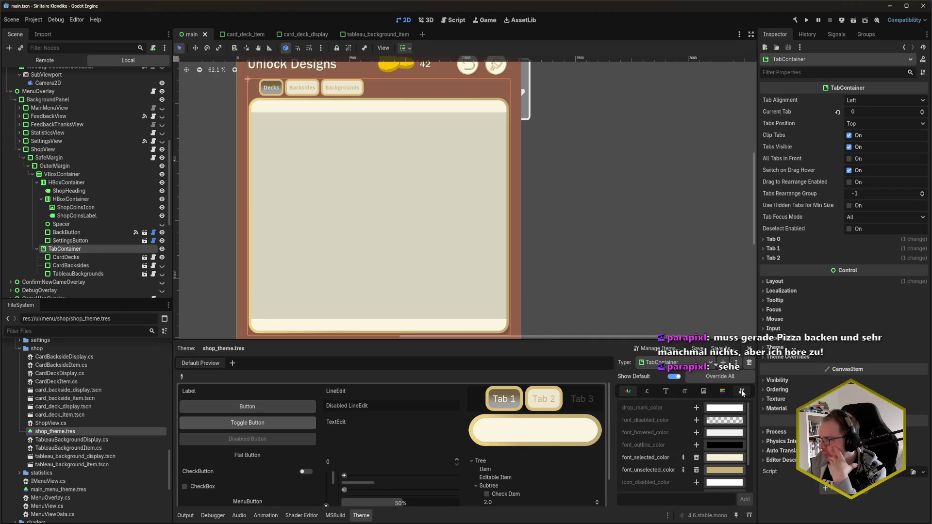
{"action": "left_click", "coordinate": [723, 391]}
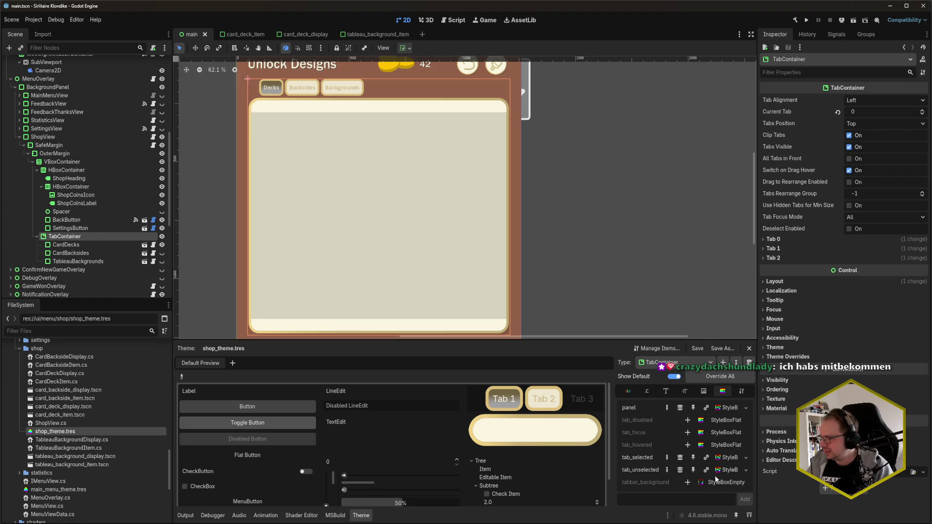
{"action": "left_click", "coordinate": [730, 408]}
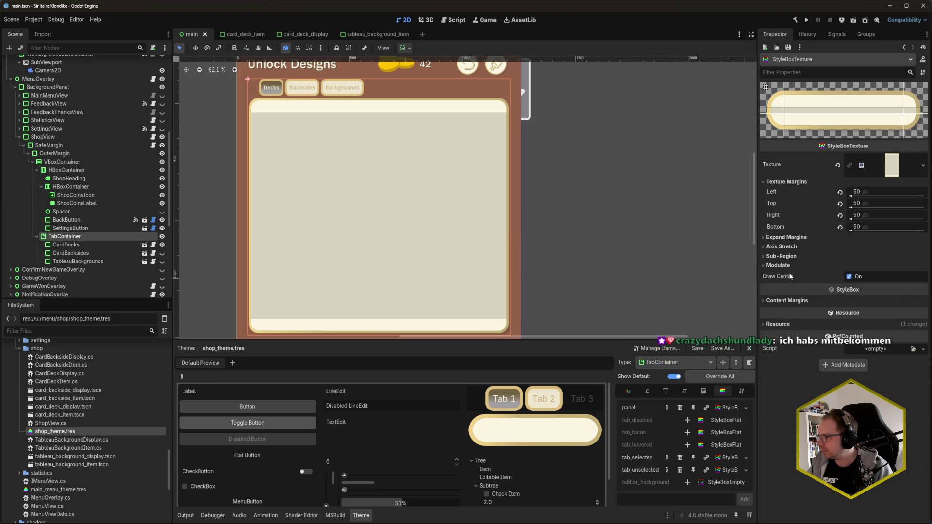
{"action": "left_click", "coordinate": [791, 300]}
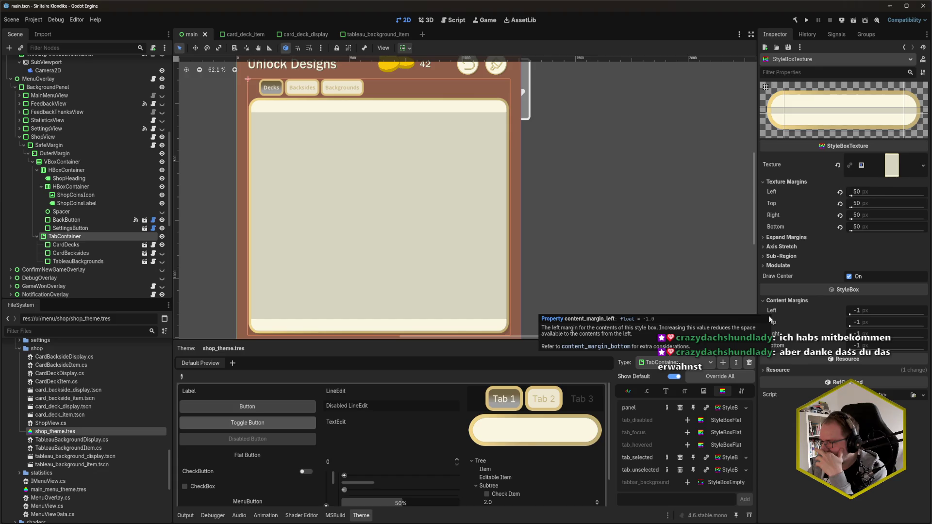
Set the top and bottom content margins to 10 and test-run the game.
{"action": "left_click", "coordinate": [852, 325]}
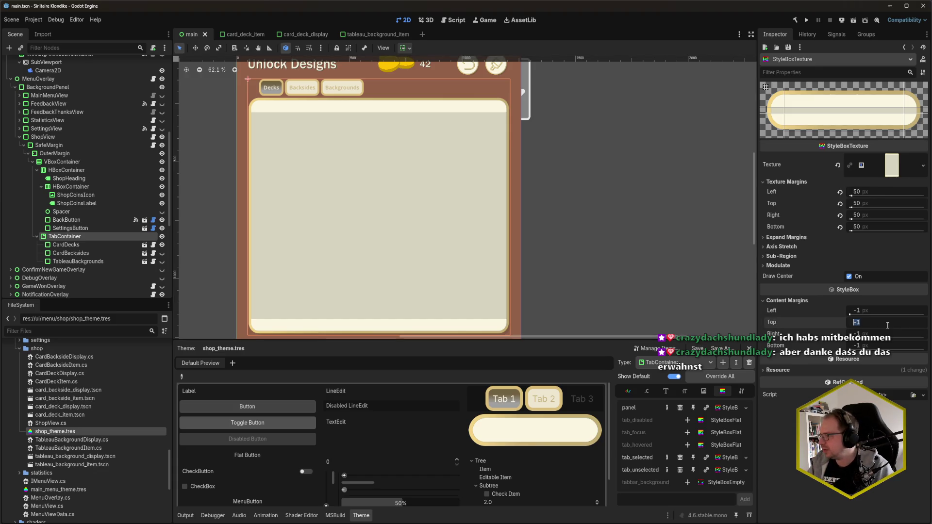
{"action": "type", "text": "10"}
{"action": "key", "text": "Tab"}
{"action": "key", "text": "Tab"}
{"action": "type", "text": "10"}
{"action": "key", "text": "Return"}
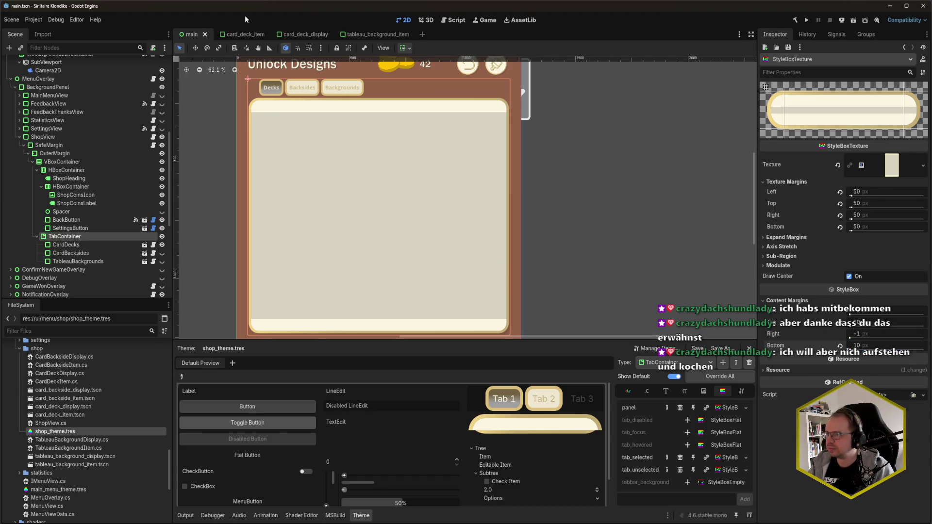
{"action": "key", "text": "F5"}
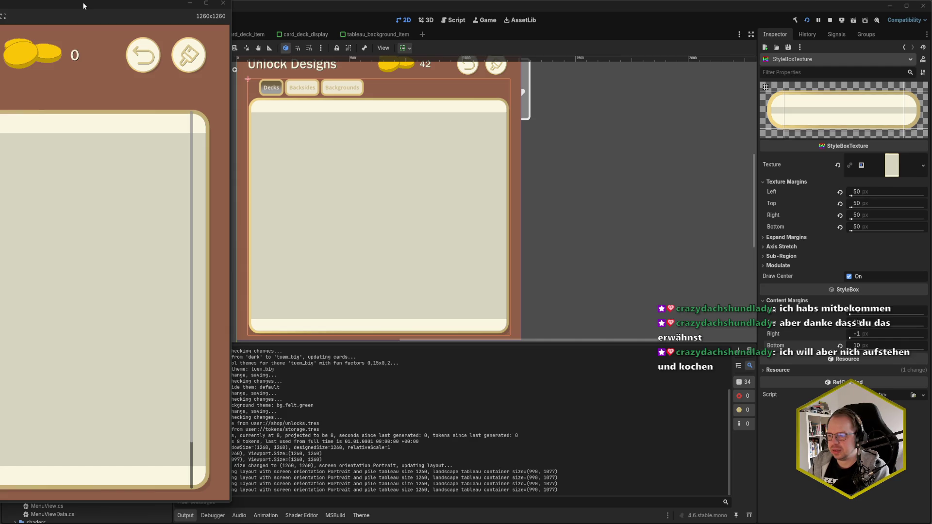
{"action": "left_click_drag", "start_coordinate": [82, 2], "coordinate": [509, 23]}
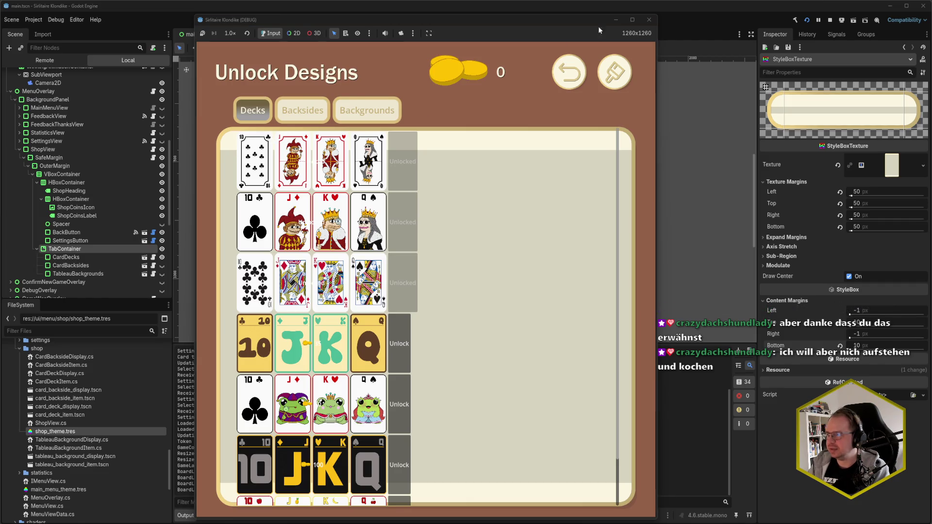
{"action": "left_click", "coordinate": [649, 19]}
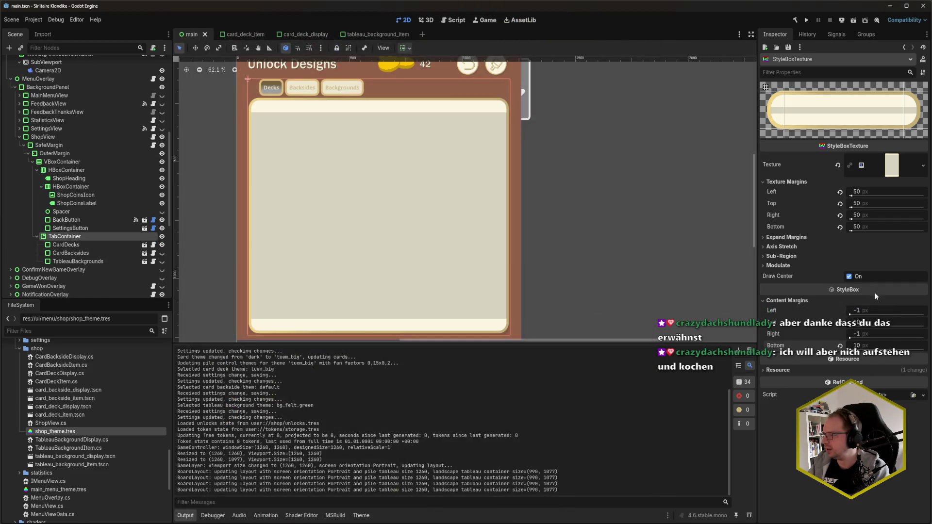
Change the top and bottom content margins to -10 and save.
{"action": "left_click", "coordinate": [868, 322]}
{"action": "type", "text": "-10"}
{"action": "key", "text": "Tab"}
{"action": "key", "text": "Tab"}
{"action": "type", "text": "-10"}
{"action": "key", "text": "Return"}
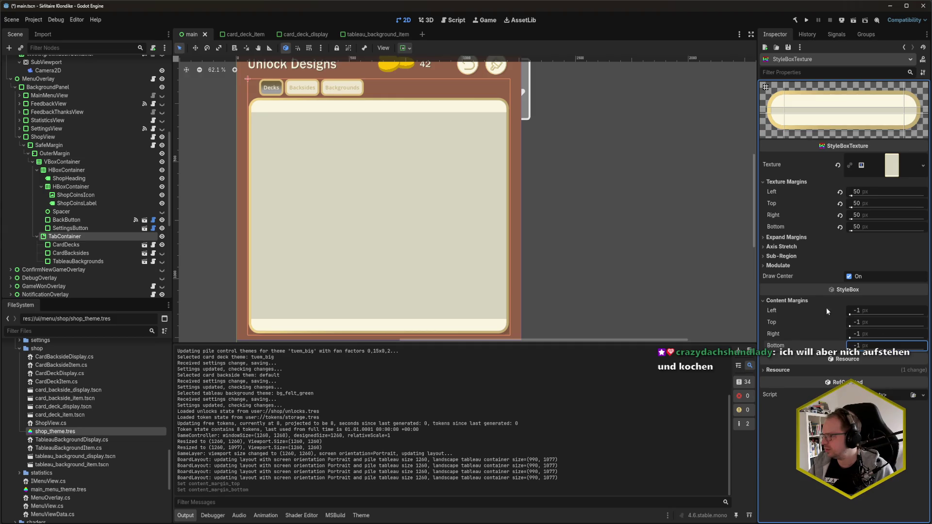
{"action": "left_click", "coordinate": [871, 312]}
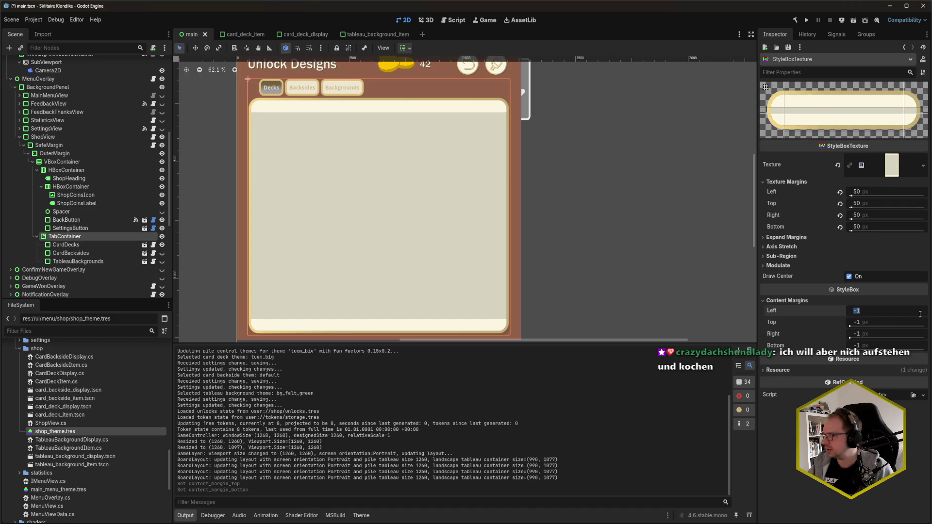
{"action": "key", "text": "ctrl+s"}
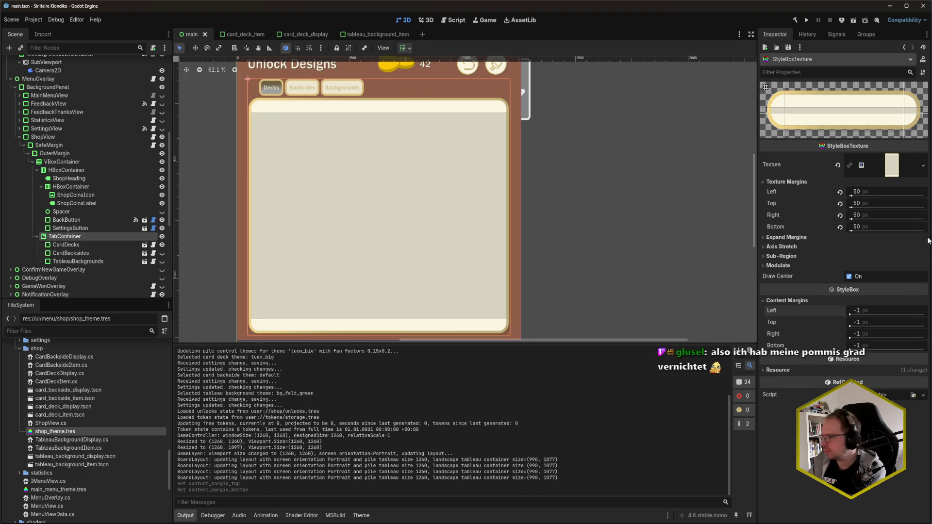
Set left, right, top and bottom content margins all to 50, save, and run the game.
{"action": "left_click", "coordinate": [893, 311]}
{"action": "type", "text": "50"}
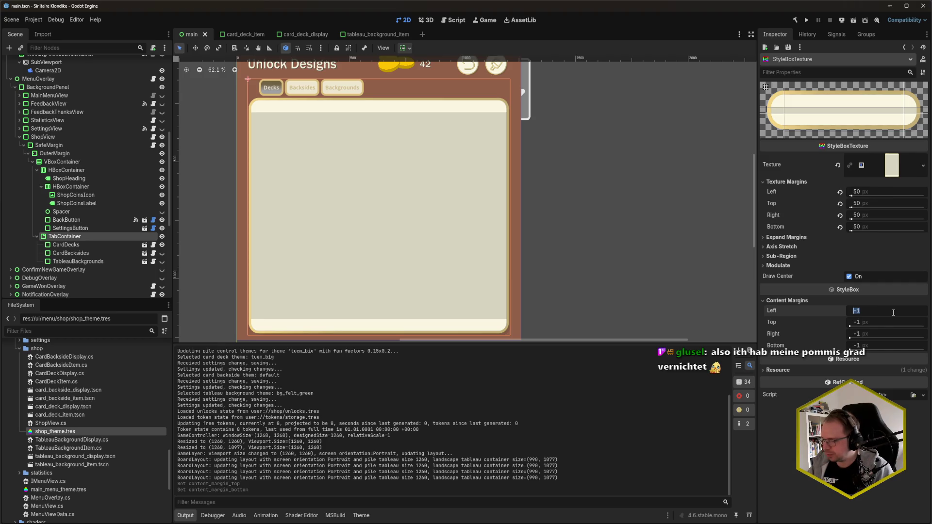
{"action": "key", "text": "Tab"}
{"action": "type", "text": "50"}
{"action": "key", "text": "Return"}
{"action": "left_click", "coordinate": [875, 323]}
{"action": "type", "text": "50"}
{"action": "key", "text": "Tab"}
{"action": "type", "text": "50"}
{"action": "key", "text": "Return"}
{"action": "key", "text": "ctrl+s"}
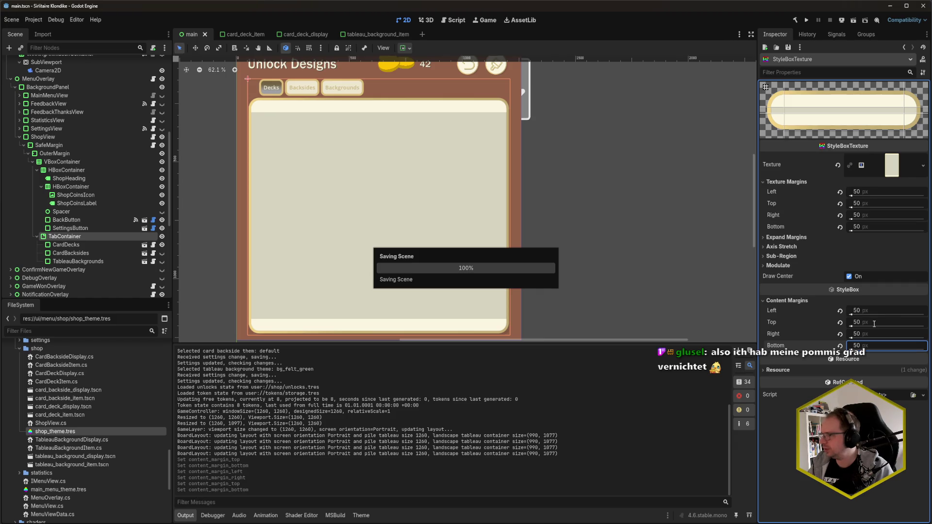
{"action": "key", "text": "F5"}
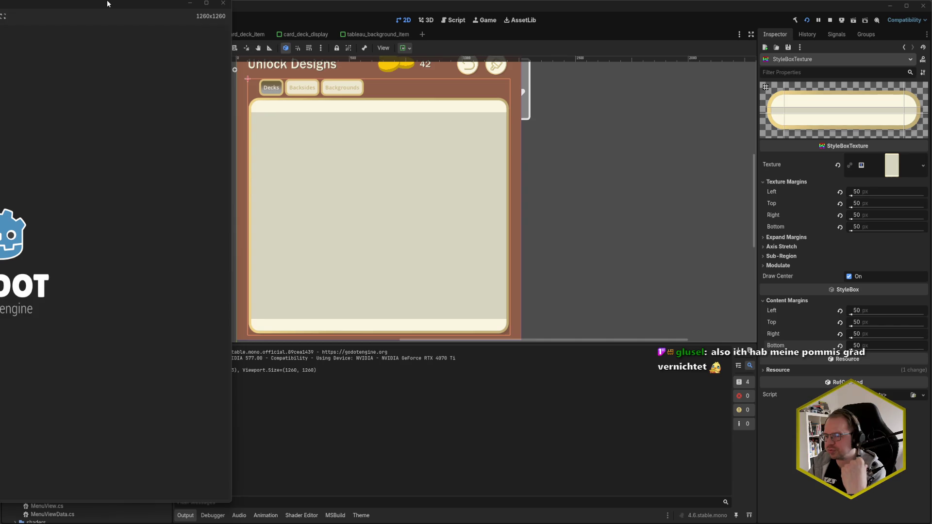
Centre the game window, check the shop panel, and close the game.
{"action": "left_click_drag", "start_coordinate": [108, 5], "coordinate": [424, 20]}
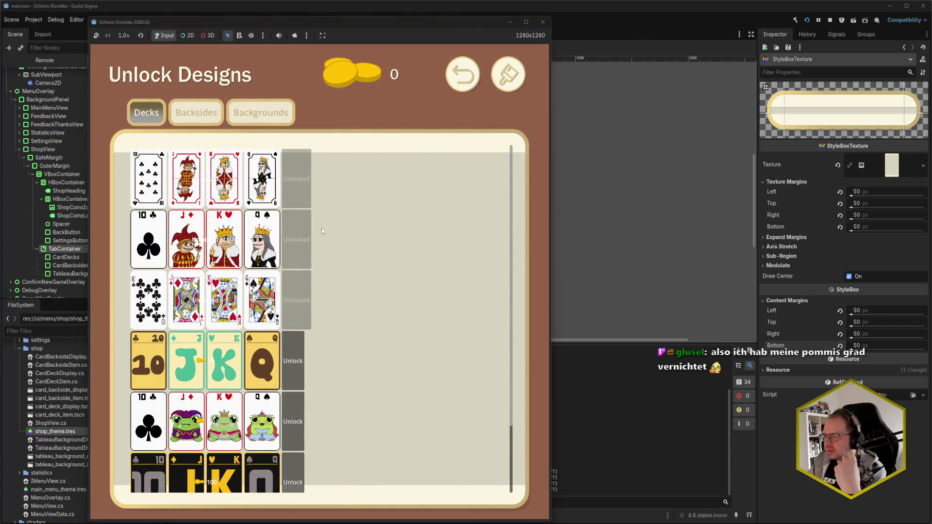
{"action": "scroll", "coordinate": [374, 304], "scroll_direction": "down", "scroll_amount": 3}
{"action": "scroll", "coordinate": [374, 303], "scroll_direction": "up", "scroll_amount": 3}
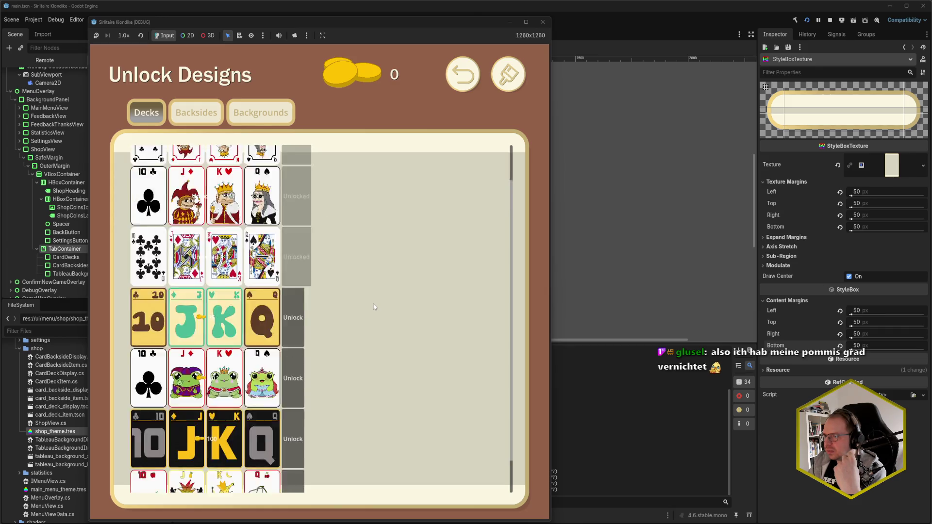
{"action": "left_click", "coordinate": [543, 21]}
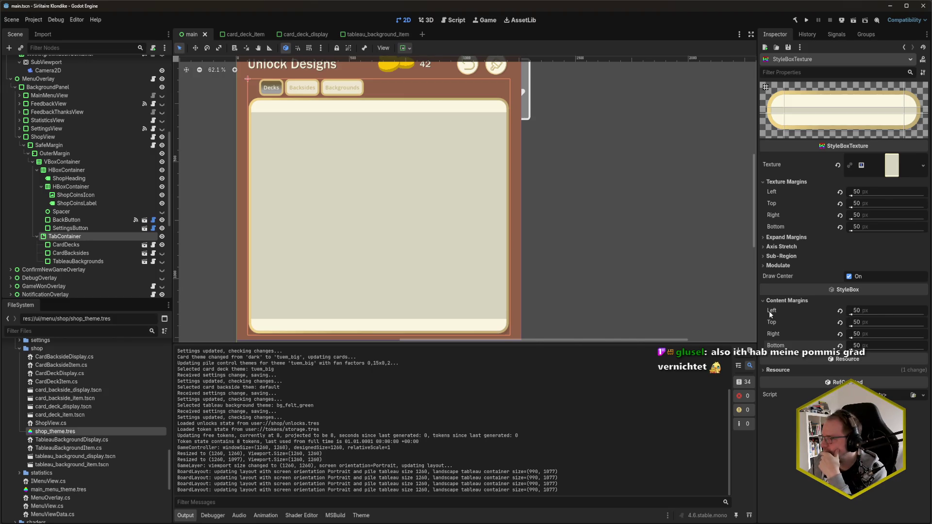
Set the left and right content margins to 0 and test-run the game again.
{"action": "mouse_move", "coordinate": [769, 311]}
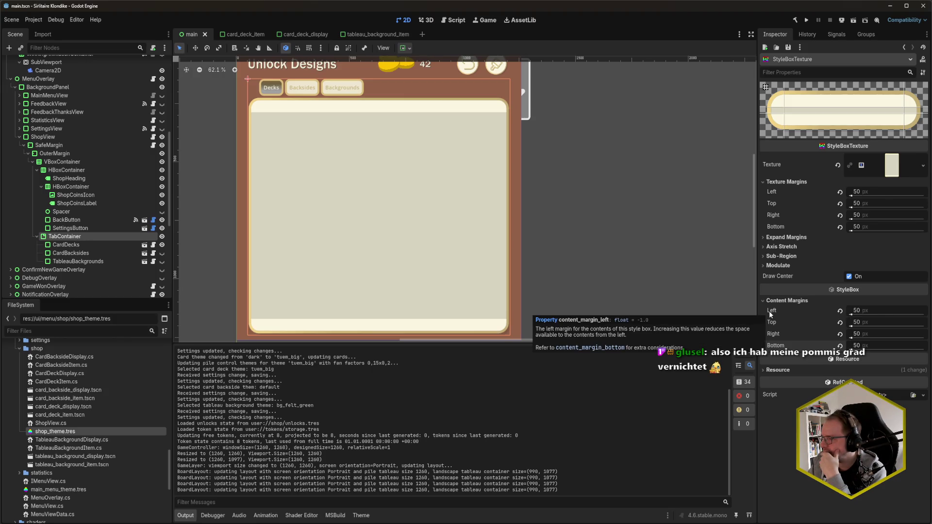
{"action": "left_click", "coordinate": [877, 310]}
{"action": "type", "text": "0"}
{"action": "left_click", "coordinate": [877, 334]}
{"action": "type", "text": "0"}
{"action": "key", "text": "Return"}
{"action": "key", "text": "F5"}
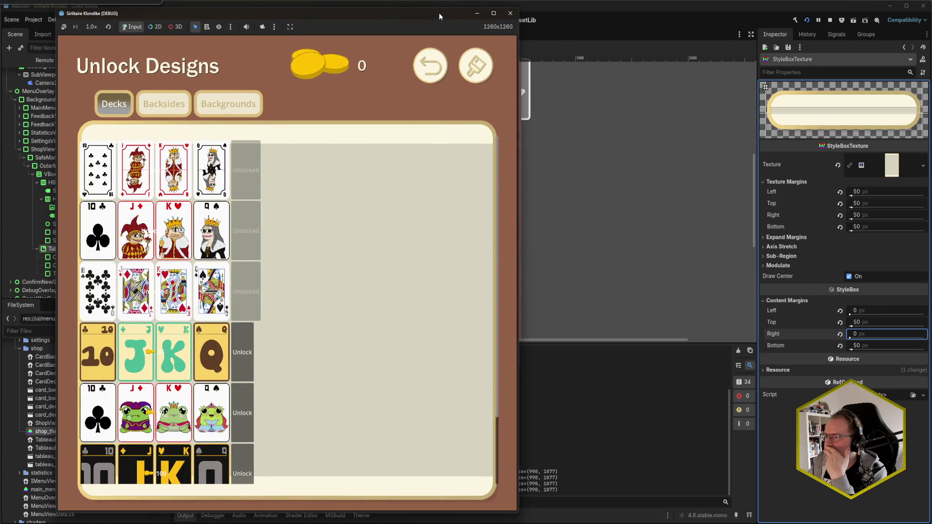
{"action": "left_click_drag", "start_coordinate": [439, 13], "coordinate": [445, 10]}
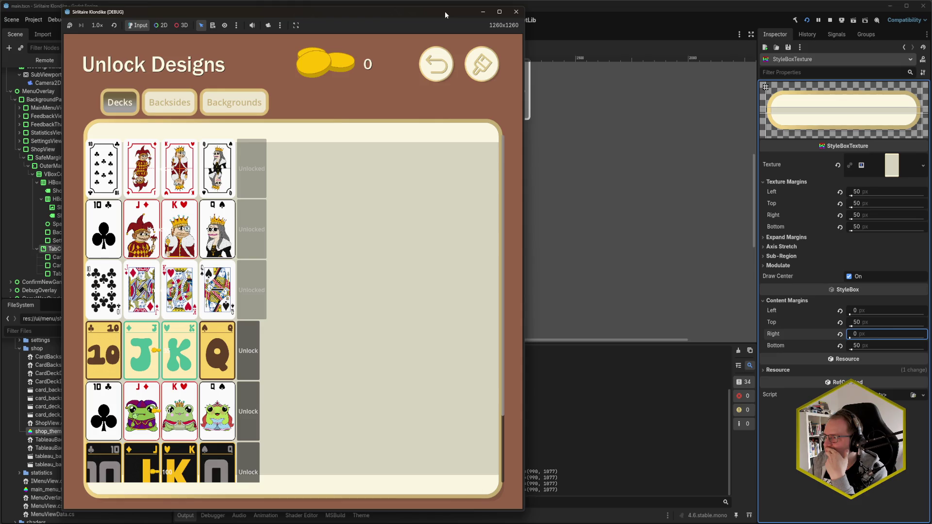
{"action": "left_click", "coordinate": [516, 12]}
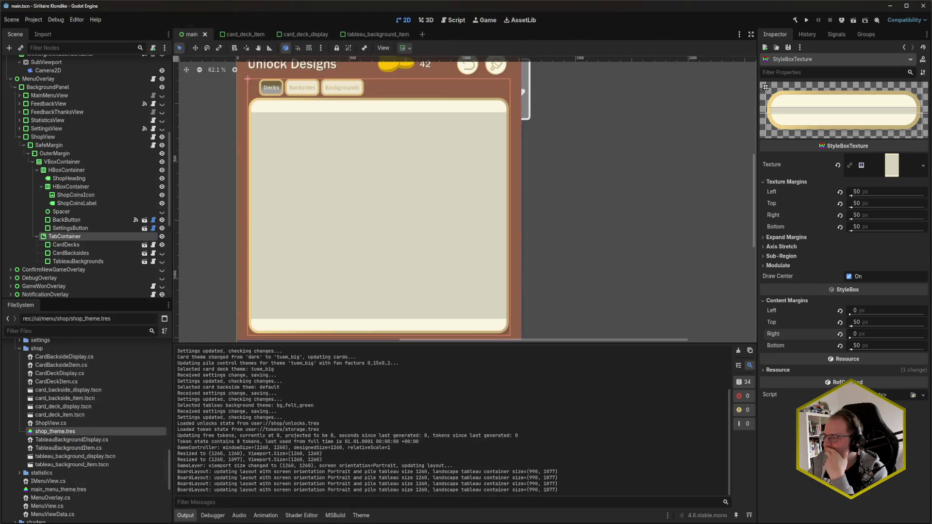
Set top and bottom content margins to 40, save, and test-run the game.
{"action": "left_click", "coordinate": [885, 322]}
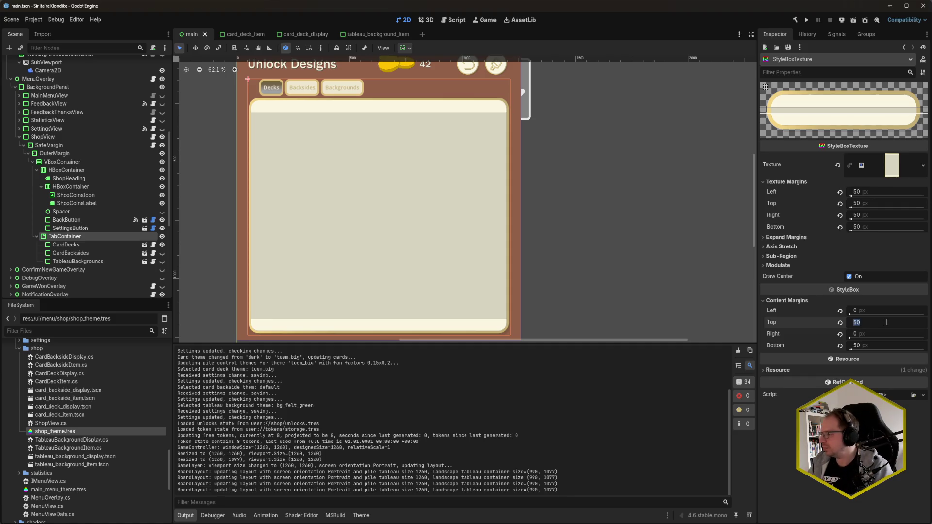
{"action": "type", "text": "40"}
{"action": "key", "text": "Tab"}
{"action": "key", "text": "Tab"}
{"action": "type", "text": "40"}
{"action": "key", "text": "Tab"}
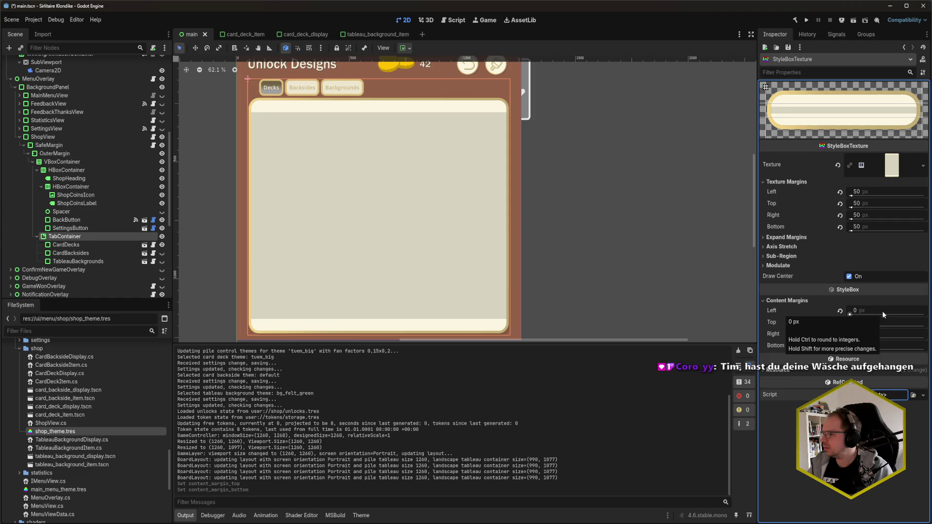
{"action": "key", "text": "ctrl+s"}
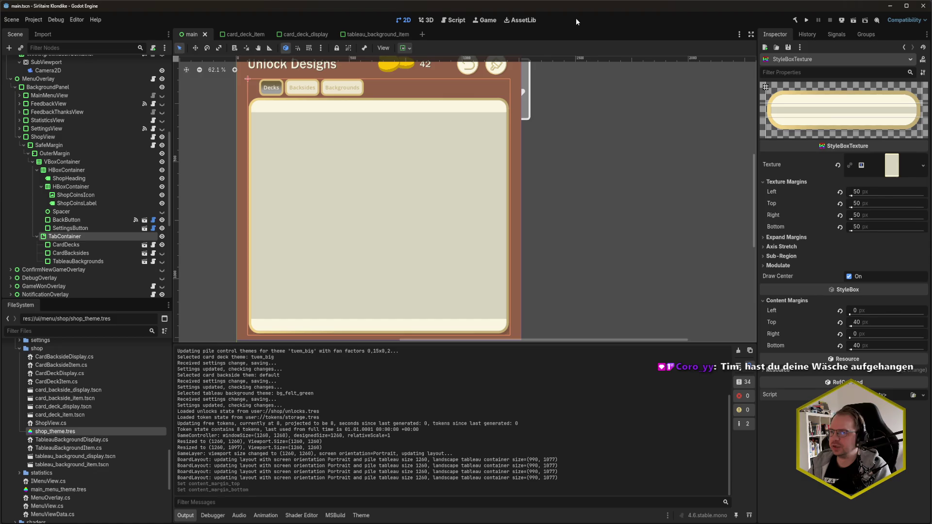
{"action": "key", "text": "F5"}
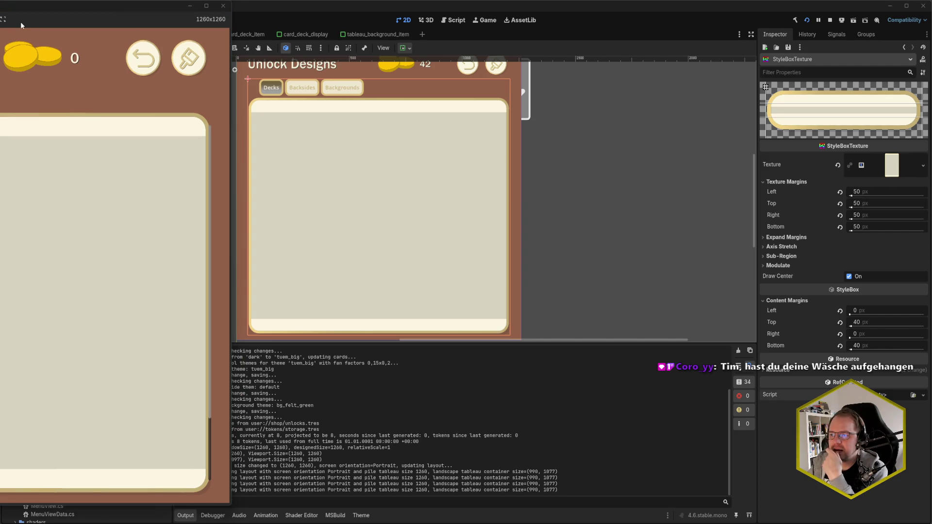
{"action": "left_click", "coordinate": [223, 6]}
Reduce the top and bottom content margins to 30 and test-run the game.
{"action": "left_click", "coordinate": [900, 322]}
{"action": "type", "text": "30"}
{"action": "key", "text": "Return"}
{"action": "left_click", "coordinate": [888, 345]}
{"action": "type", "text": "30"}
{"action": "key", "text": "Return"}
{"action": "left_click", "coordinate": [521, 185]}
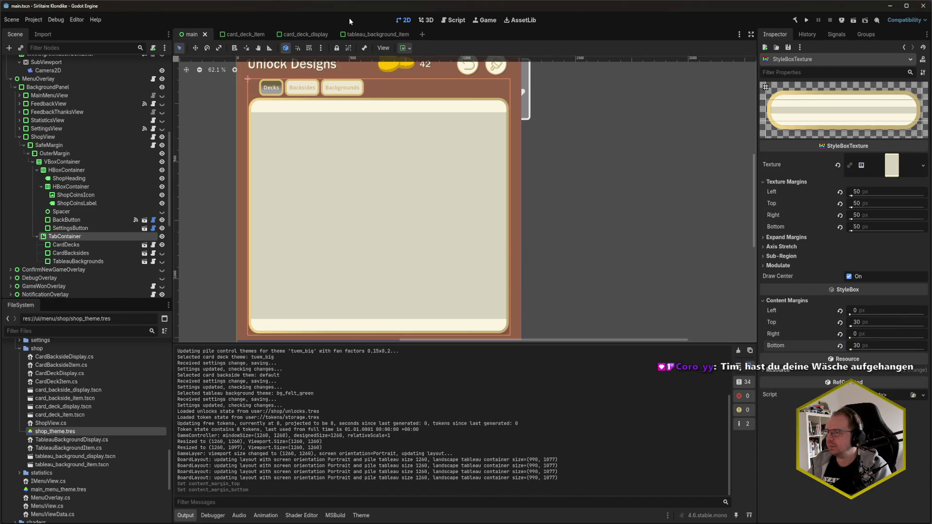
{"action": "key", "text": "F5"}
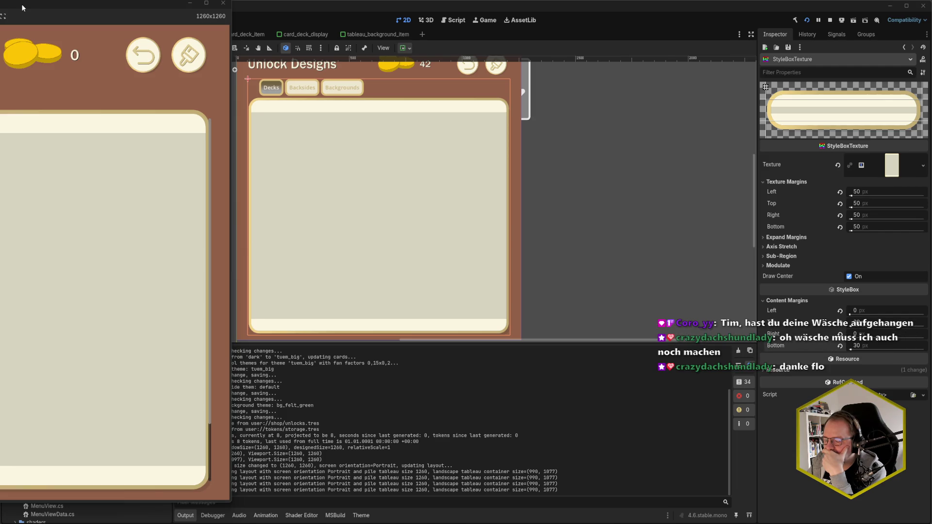
{"action": "left_click_drag", "start_coordinate": [22, 4], "coordinate": [371, 14]}
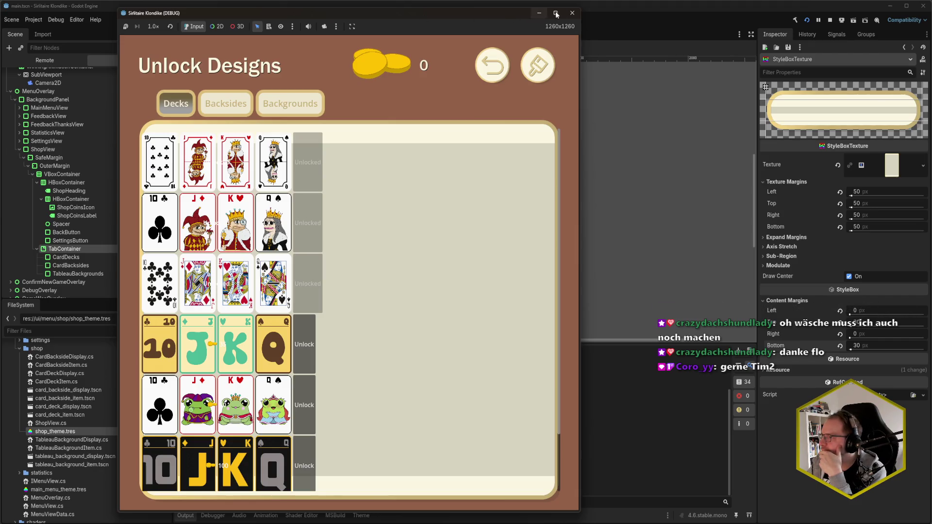
{"action": "left_click", "coordinate": [572, 13]}
Set the left and right content margins to 10 and test-run the game.
{"action": "left_click", "coordinate": [873, 310]}
{"action": "type", "text": "10"}
{"action": "key", "text": "Tab"}
{"action": "key", "text": "Tab"}
{"action": "type", "text": "10"}
{"action": "key", "text": "Return"}
{"action": "key", "text": "F5"}
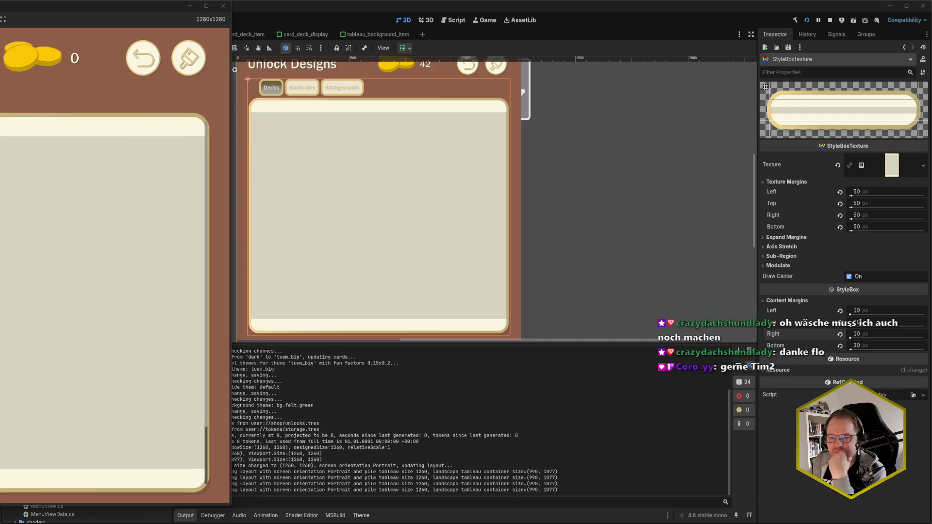
{"action": "left_click_drag", "start_coordinate": [19, 8], "coordinate": [332, 17]}
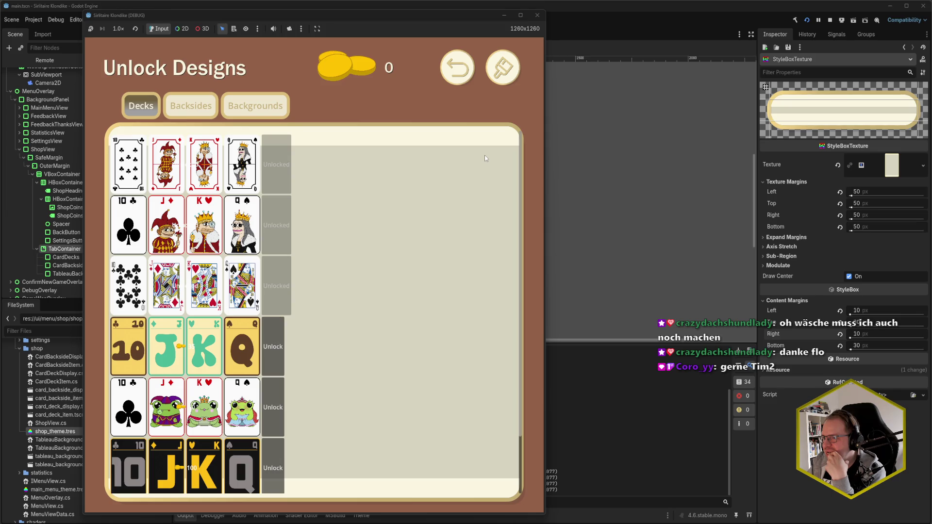
{"action": "left_click", "coordinate": [537, 15]}
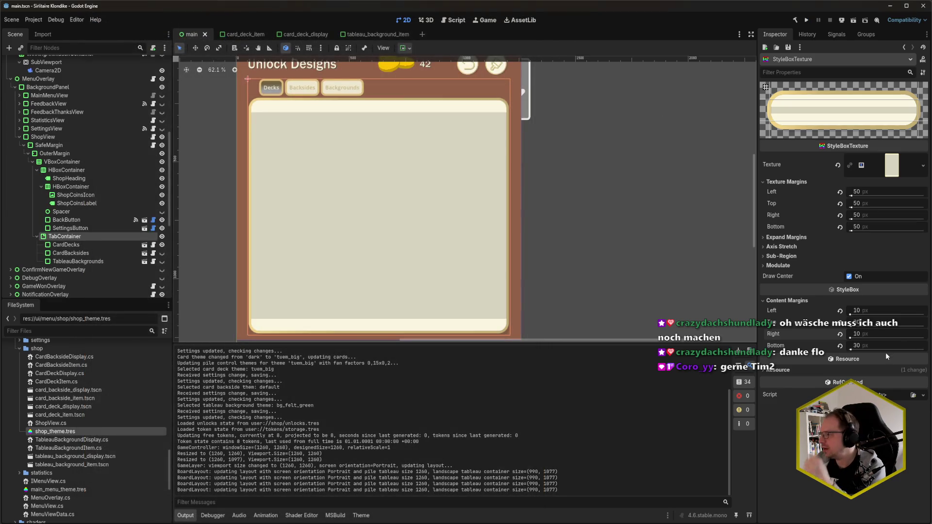
Set the shop panel's top and bottom content margins to 60 px, save, and run the game.
{"action": "type", "text": "60"}
{"action": "key", "text": "Return"}
{"action": "left_click", "coordinate": [874, 345]}
{"action": "type", "text": "60"}
{"action": "key", "text": "Return"}
{"action": "key", "text": "ctrl+s"}
{"action": "key", "text": "F5"}
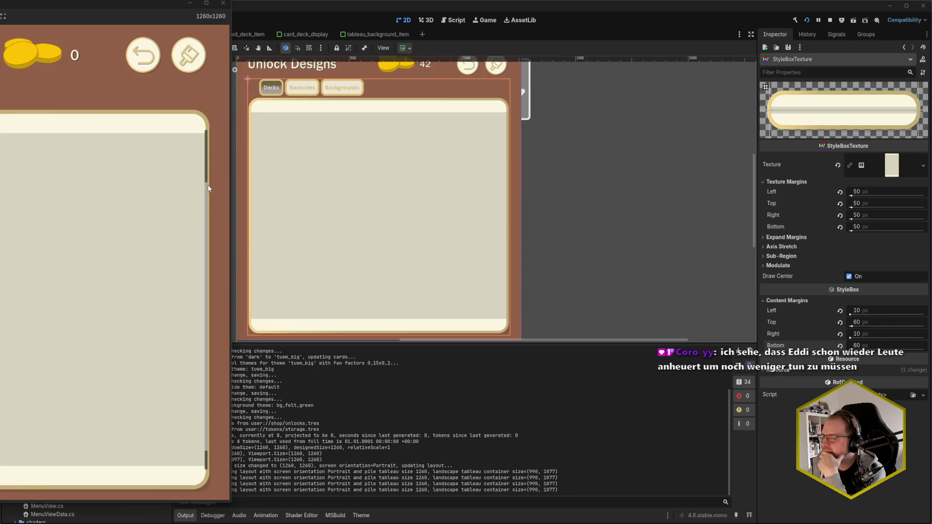
Rerun the game with a 70 px bottom margin and review the shop window.
{"action": "left_click", "coordinate": [223, 5]}
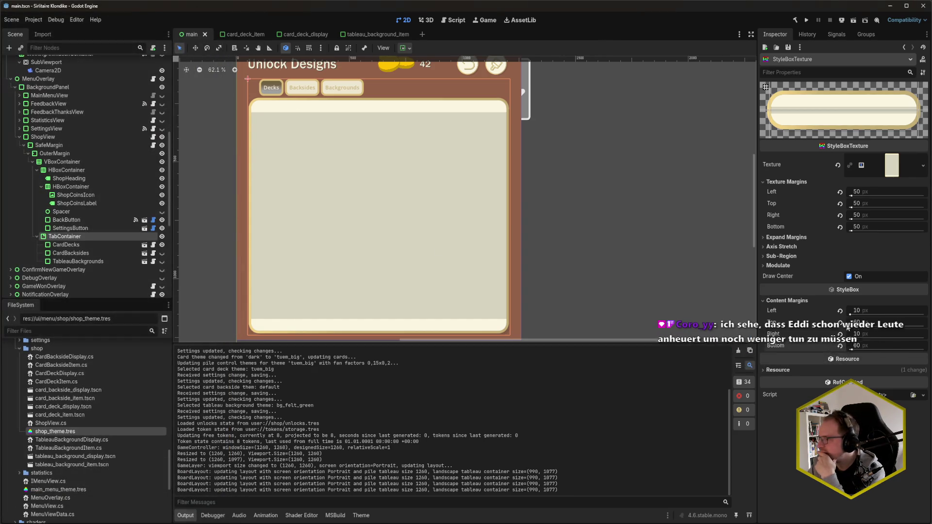
{"action": "key", "text": "F5"}
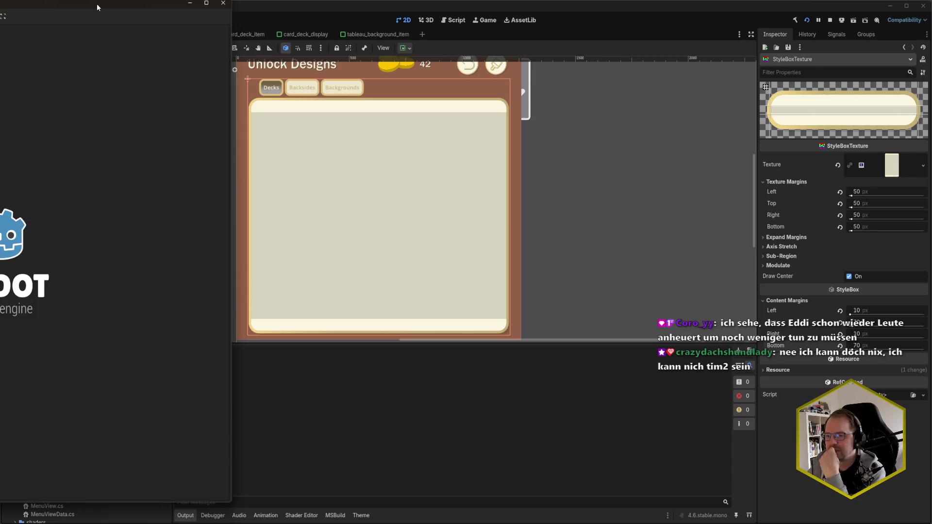
{"action": "left_click_drag", "start_coordinate": [99, 3], "coordinate": [288, 13]}
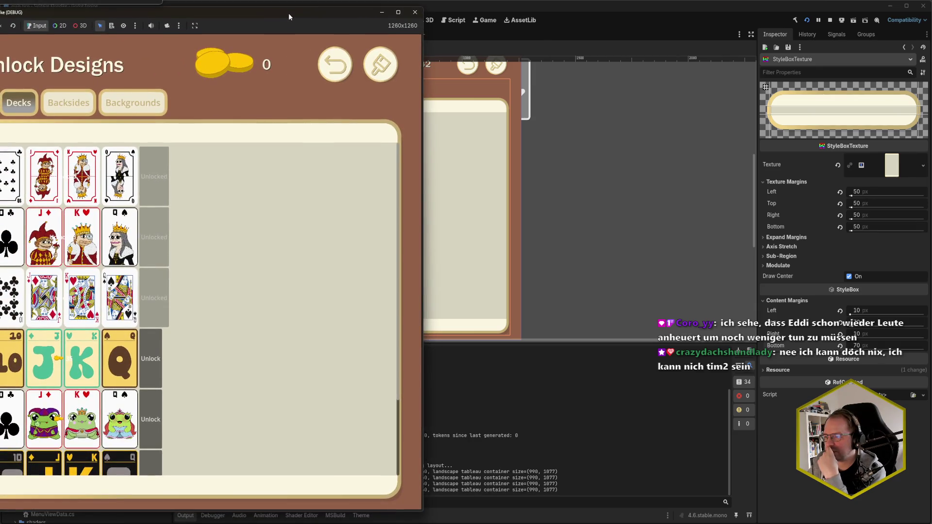
{"action": "left_click", "coordinate": [415, 13]}
Set top margin 60 and bottom margin 80, then run and scroll the shop to check.
{"action": "left_click", "coordinate": [884, 323]}
{"action": "type", "text": "60"}
{"action": "key", "text": "Tab"}
{"action": "key", "text": "Tab"}
{"action": "type", "text": "80"}
{"action": "key", "text": "Return"}
{"action": "key", "text": "F5"}
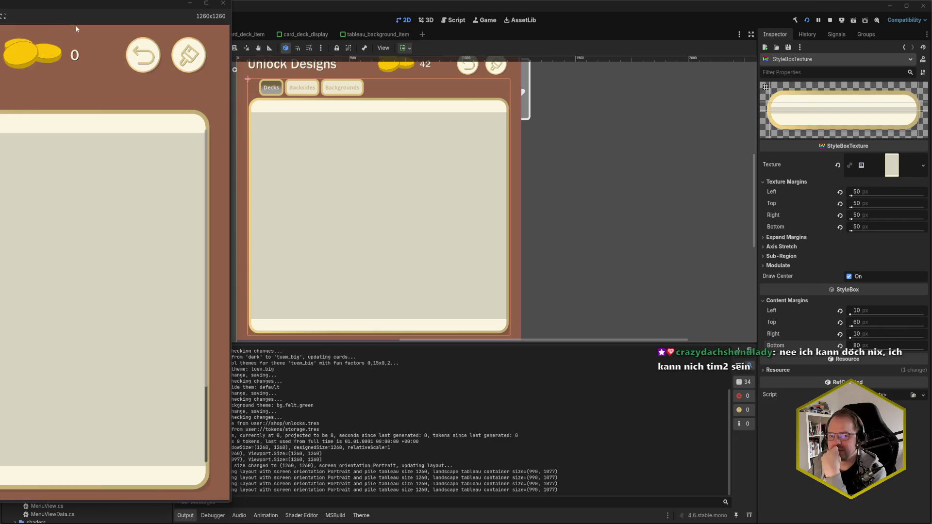
{"action": "left_click_drag", "start_coordinate": [267, 25], "coordinate": [287, 22]}
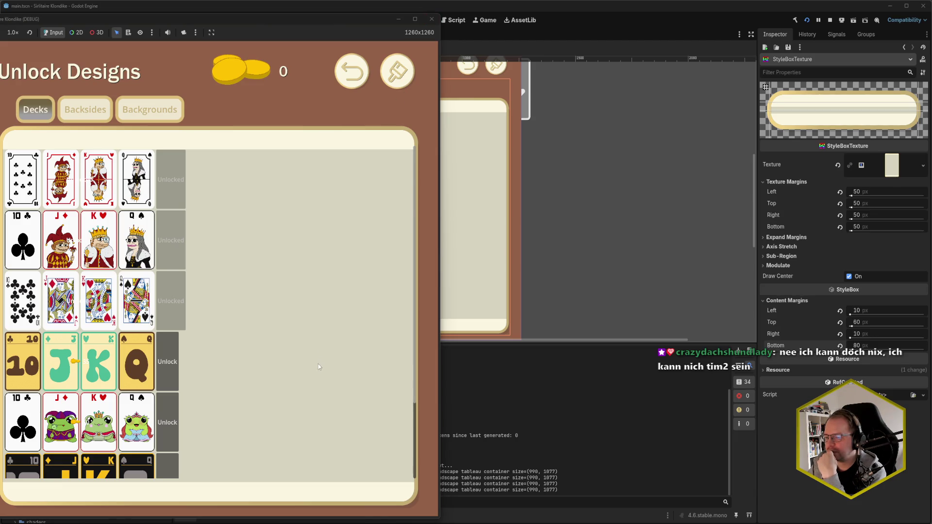
{"action": "scroll", "coordinate": [316, 374], "scroll_direction": "down", "scroll_amount": 3}
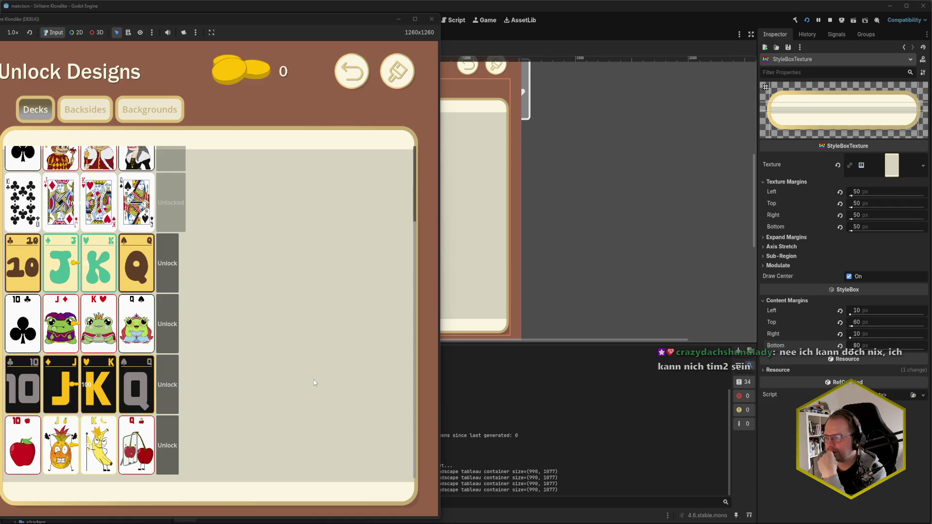
{"action": "scroll", "coordinate": [314, 380], "scroll_direction": "up", "scroll_amount": 3}
{"action": "scroll", "coordinate": [313, 379], "scroll_direction": "down", "scroll_amount": 3}
{"action": "scroll", "coordinate": [314, 374], "scroll_direction": "up", "scroll_amount": 3}
{"action": "left_click", "coordinate": [428, 21]}
Set the right content margin to 20 px, save, and launch the game.
{"action": "left_click", "coordinate": [873, 332]}
{"action": "type", "text": "20"}
{"action": "key", "text": "Return"}
{"action": "key", "text": "ctrl+s"}
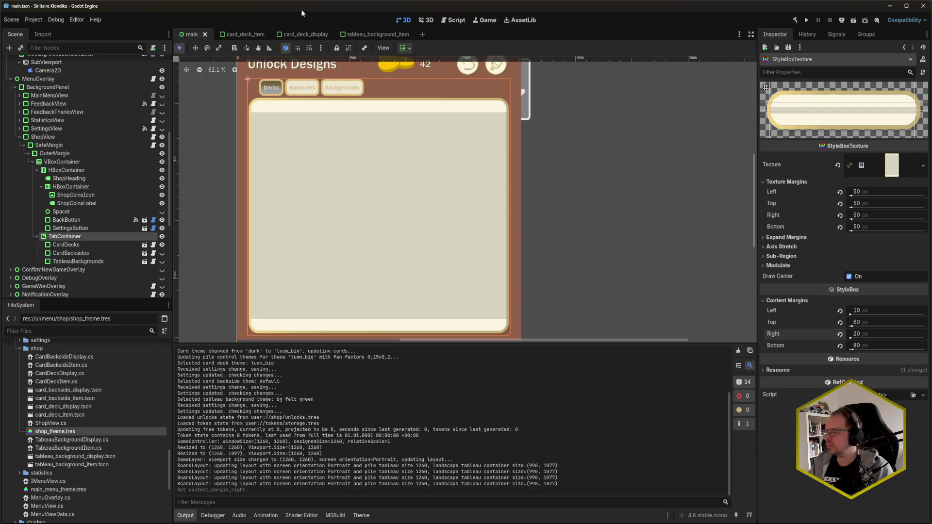
{"action": "key", "text": "F5"}
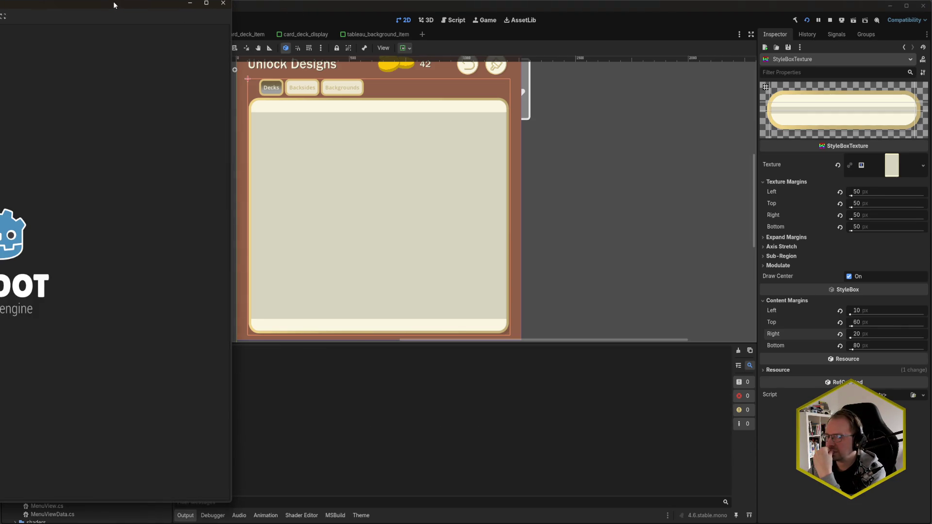
Raise the shop panel's top content margin to 70 px and run the game.
{"action": "left_click_drag", "start_coordinate": [114, 3], "coordinate": [308, 17]}
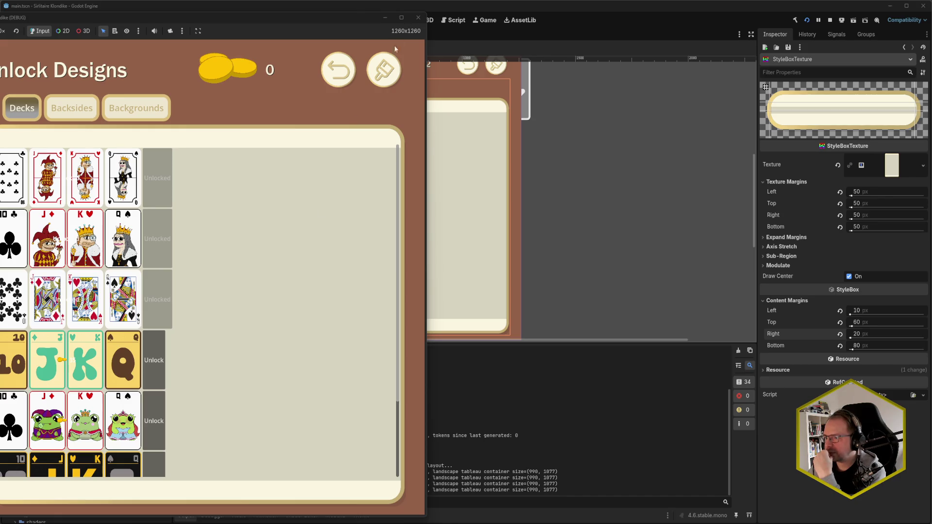
{"action": "left_click", "coordinate": [424, 23]}
{"action": "left_click", "coordinate": [884, 325]}
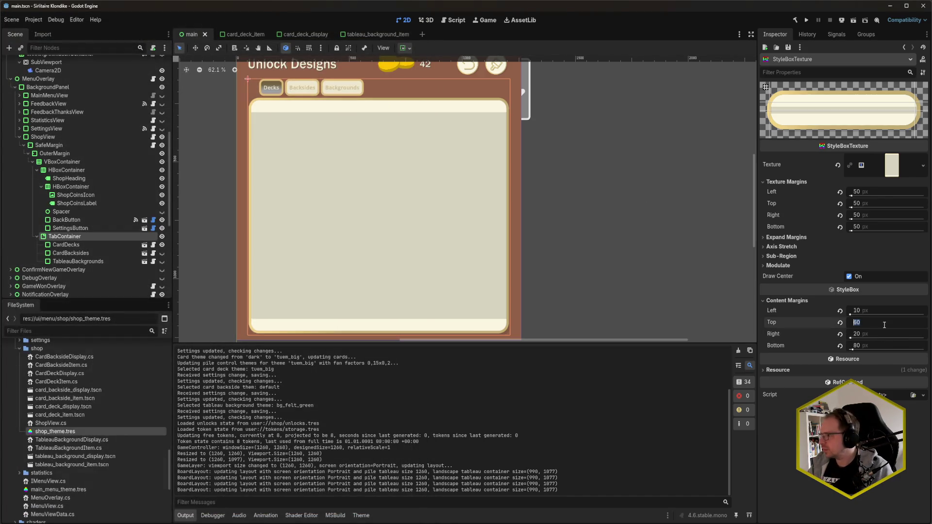
{"action": "type", "text": "70"}
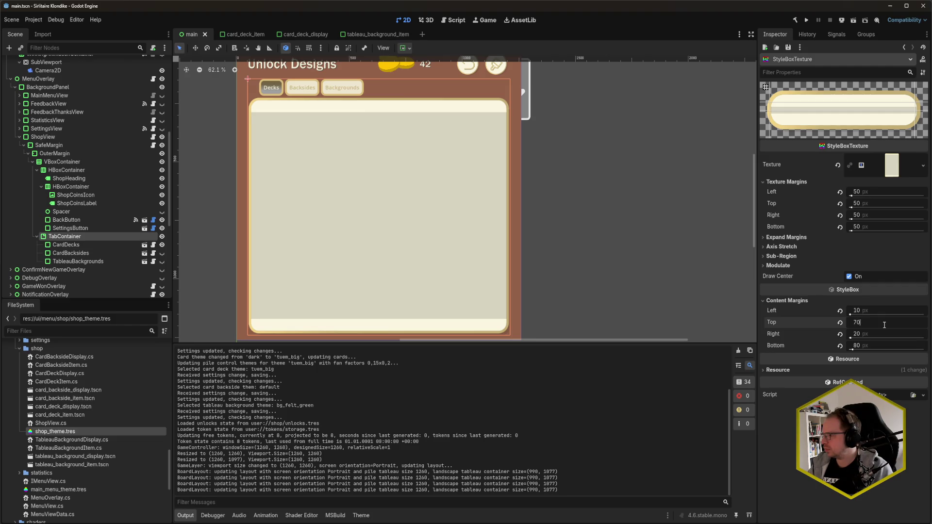
{"action": "key", "text": "Tab"}
{"action": "key", "text": "F5"}
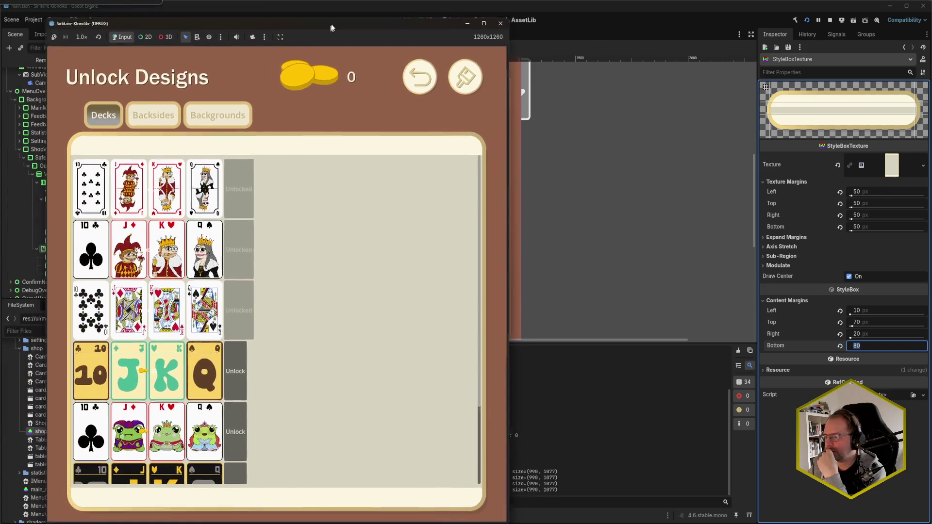
Scroll the deck list up and down in the running shop, then close the game.
{"action": "left_click_drag", "start_coordinate": [332, 27], "coordinate": [340, 18]}
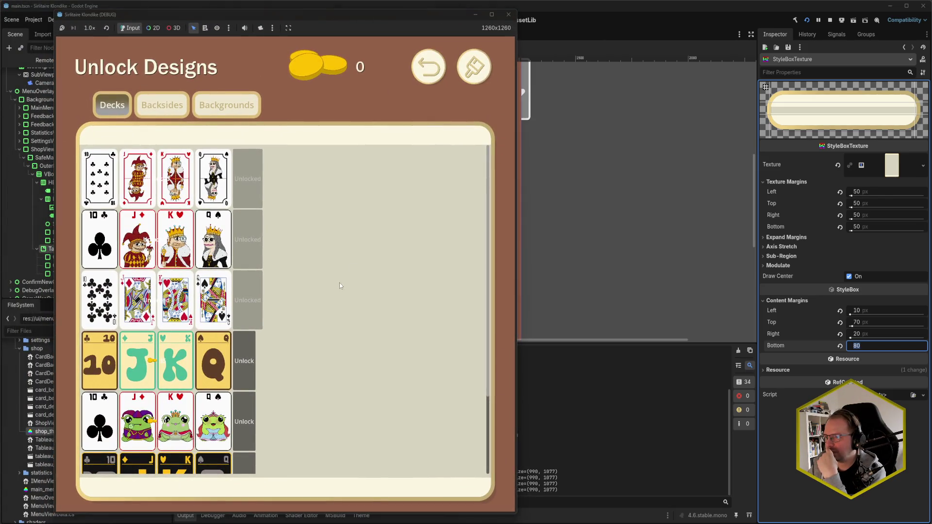
{"action": "scroll", "coordinate": [327, 242], "scroll_direction": "down", "scroll_amount": 3}
{"action": "scroll", "coordinate": [326, 244], "scroll_direction": "up", "scroll_amount": 3}
{"action": "scroll", "coordinate": [326, 245], "scroll_direction": "down", "scroll_amount": 3}
{"action": "scroll", "coordinate": [326, 245], "scroll_direction": "up", "scroll_amount": 3}
{"action": "scroll", "coordinate": [326, 245], "scroll_direction": "down", "scroll_amount": 3}
{"action": "scroll", "coordinate": [325, 245], "scroll_direction": "up", "scroll_amount": 3}
{"action": "scroll", "coordinate": [326, 245], "scroll_direction": "down", "scroll_amount": 3}
{"action": "scroll", "coordinate": [327, 248], "scroll_direction": "up", "scroll_amount": 3}
{"action": "scroll", "coordinate": [326, 248], "scroll_direction": "down", "scroll_amount": 3}
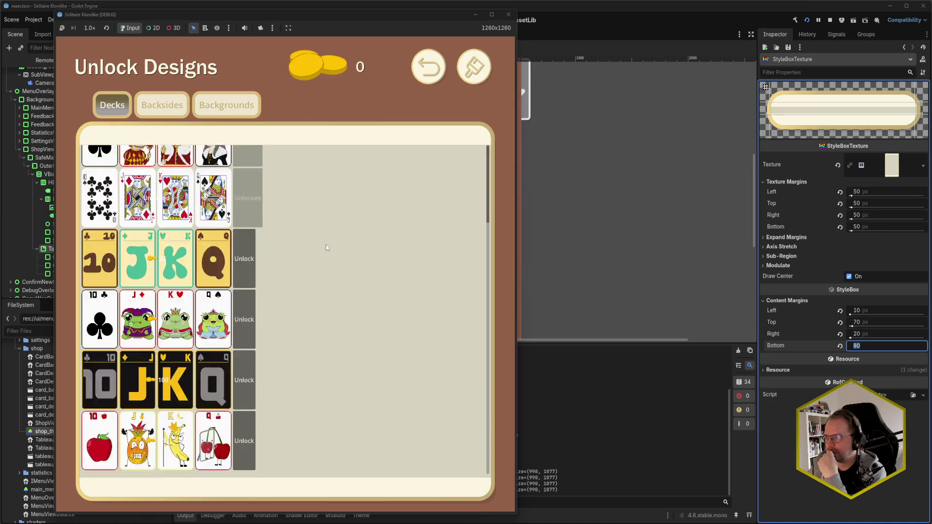
{"action": "scroll", "coordinate": [325, 243], "scroll_direction": "up", "scroll_amount": 3}
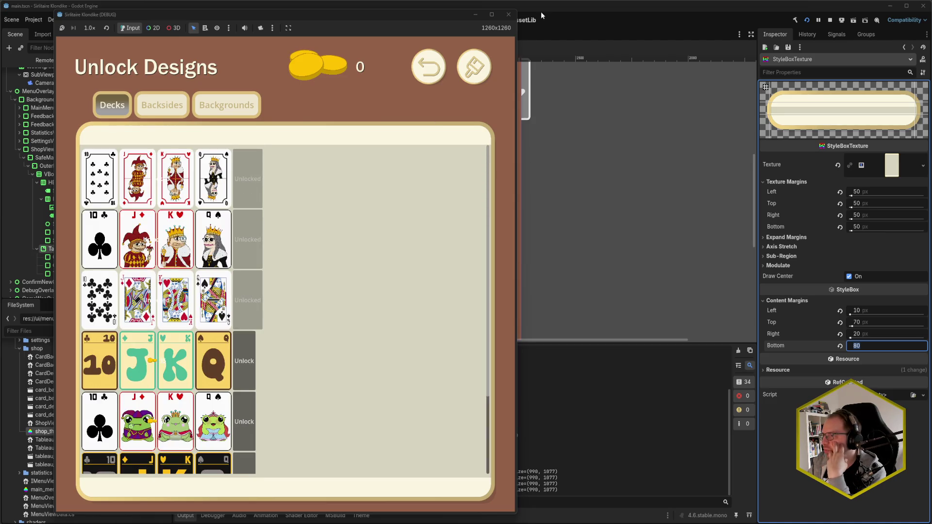
{"action": "left_click", "coordinate": [508, 14]}
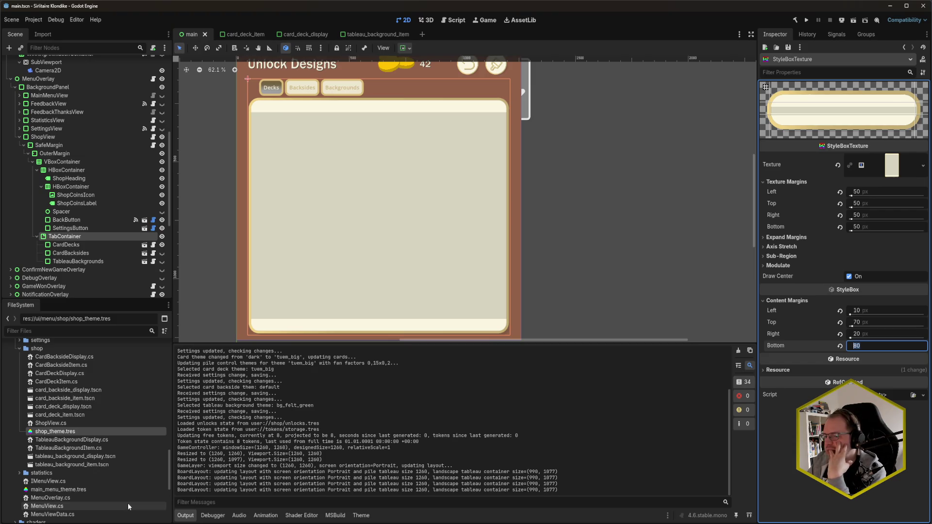
Sample a colour from the deck-unlock mock-up with the PowerToys picker, then switch back to Godot.
{"action": "key", "text": "alt+Tab"}
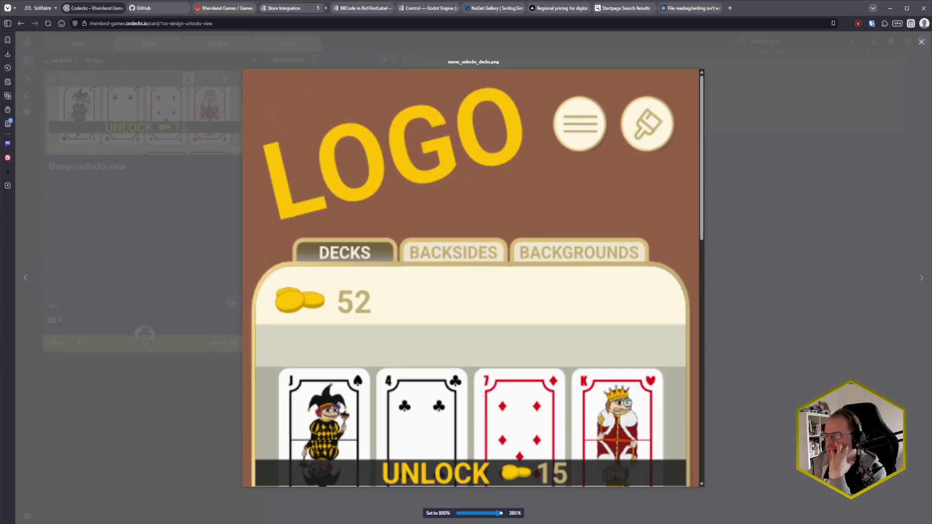
{"action": "scroll", "coordinate": [558, 330], "scroll_direction": "down", "scroll_amount": 5}
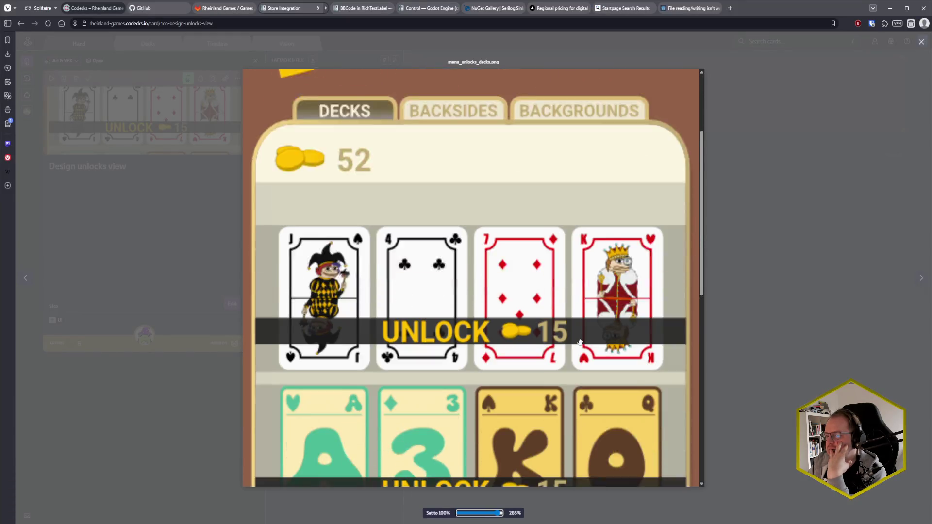
{"action": "scroll", "coordinate": [580, 342], "scroll_direction": "up", "scroll_amount": 1}
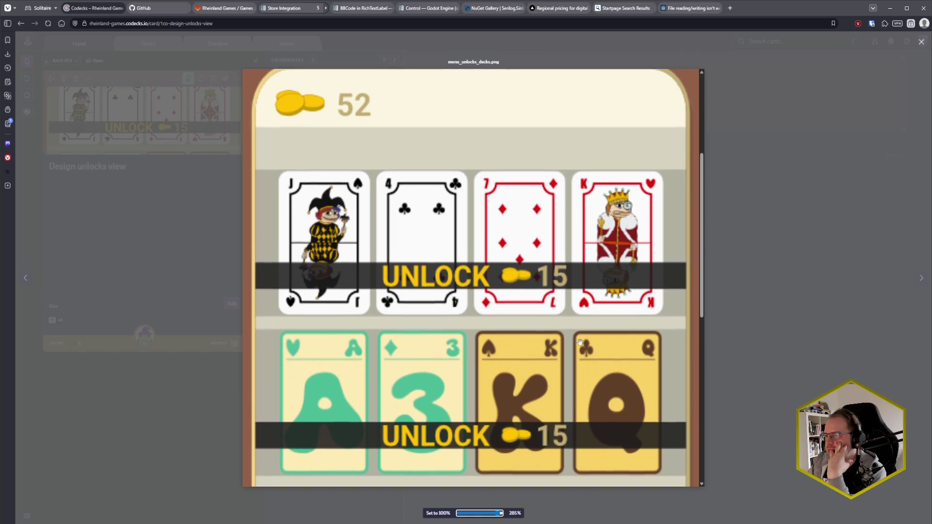
{"action": "key", "text": "super+shift+c"}
{"action": "left_click", "coordinate": [268, 227]}
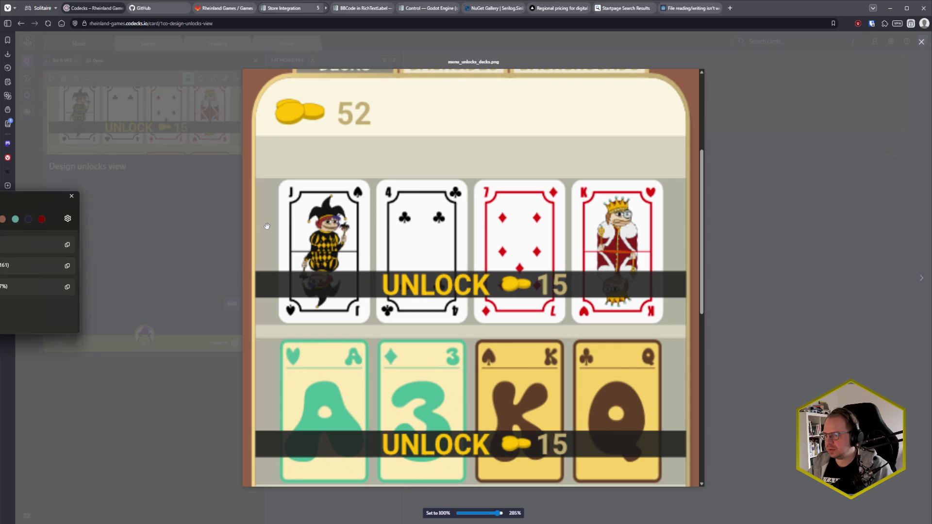
{"action": "left_click", "coordinate": [72, 196]}
{"action": "mouse_move", "coordinate": [48, 523]}
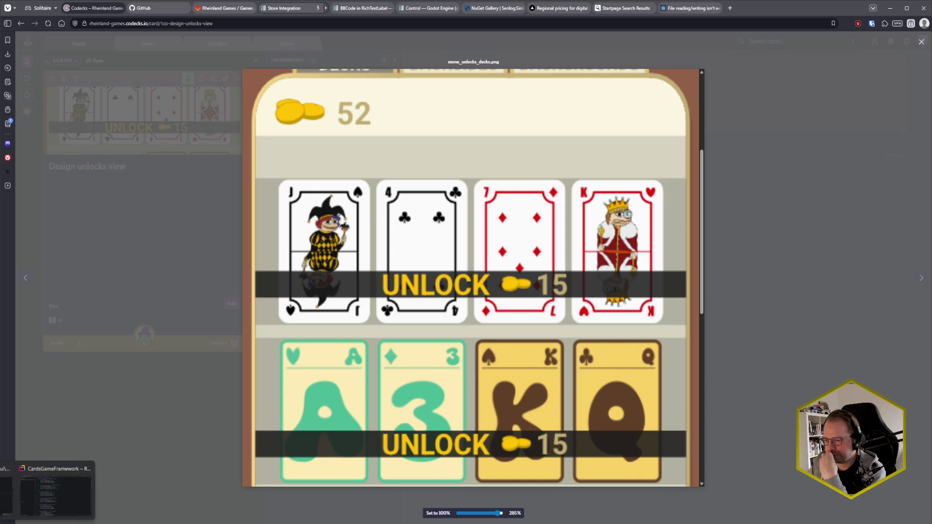
{"action": "left_click", "coordinate": [48, 522]}
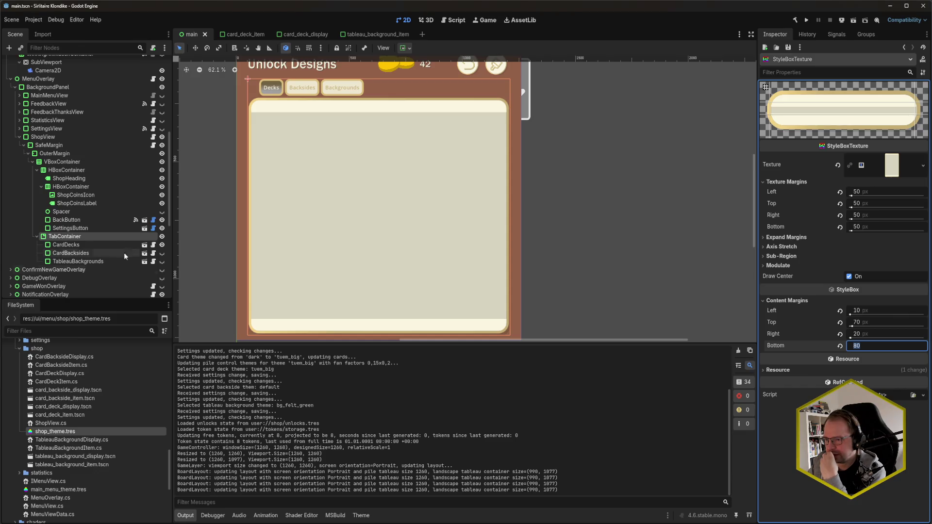
Add a ShopDisplayPanelContainer type to shop_theme.tres with PanelContainer as its base type.
{"action": "double_click", "coordinate": [54, 431]}
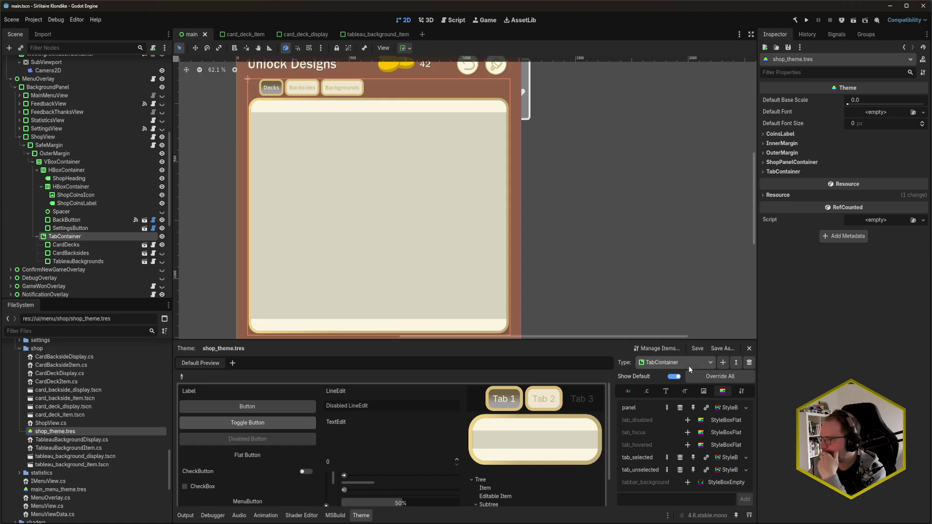
{"action": "left_click", "coordinate": [710, 362]}
{"action": "left_click", "coordinate": [723, 363]}
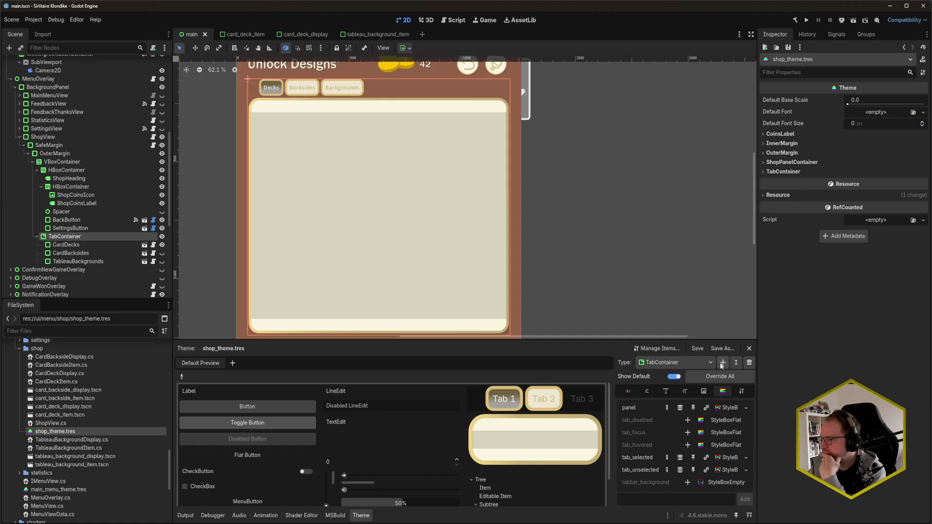
{"action": "left_click", "coordinate": [723, 363]}
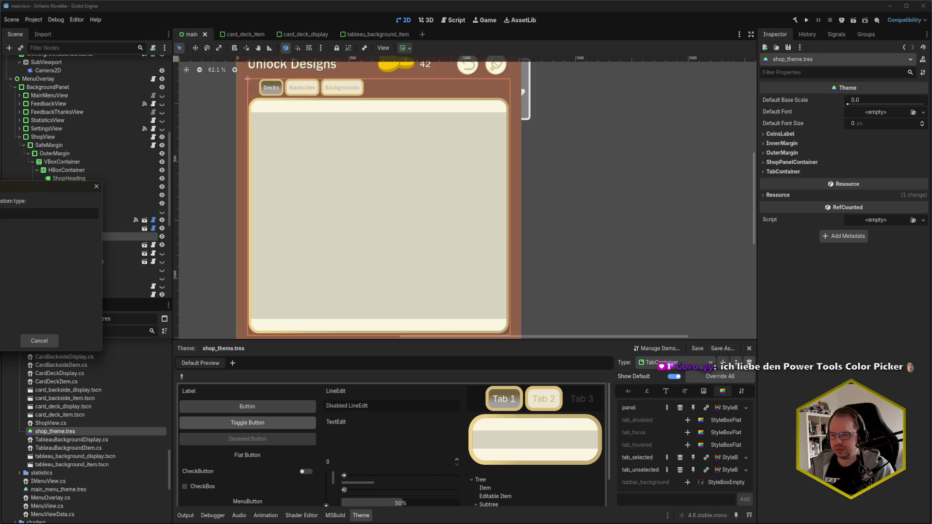
{"action": "key", "text": "Return"}
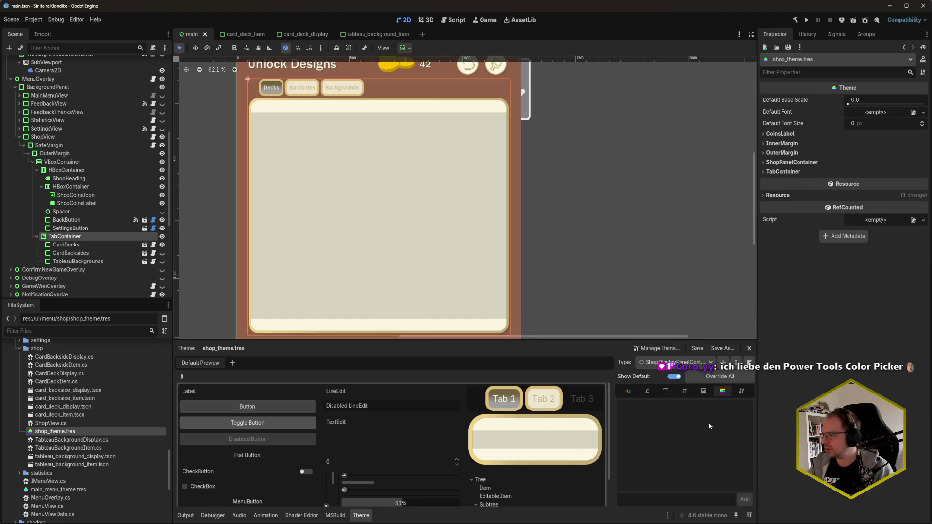
{"action": "left_click", "coordinate": [742, 391]}
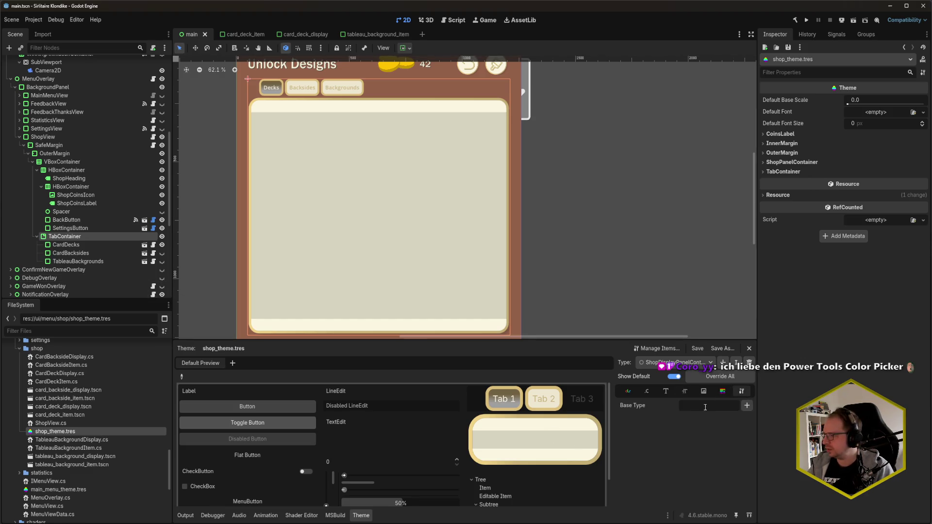
{"action": "left_click", "coordinate": [747, 406]}
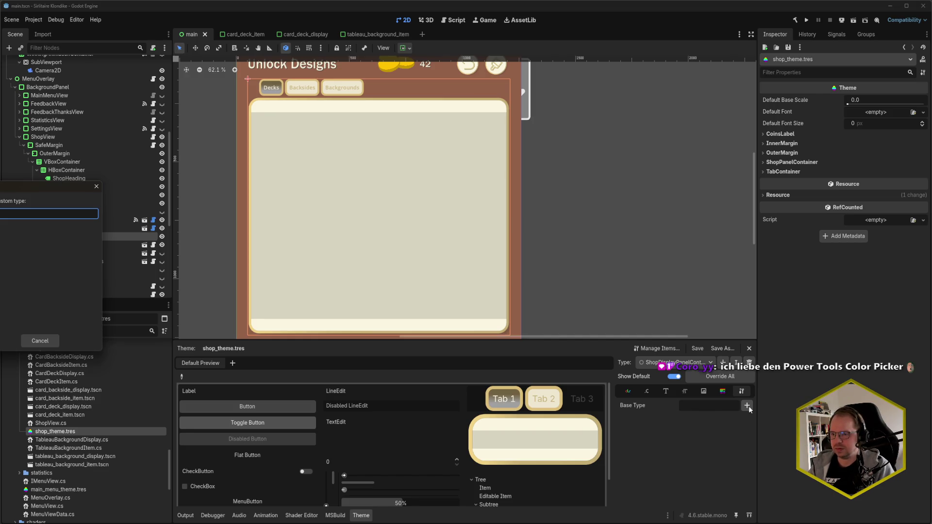
{"action": "double_click", "coordinate": [49, 240]}
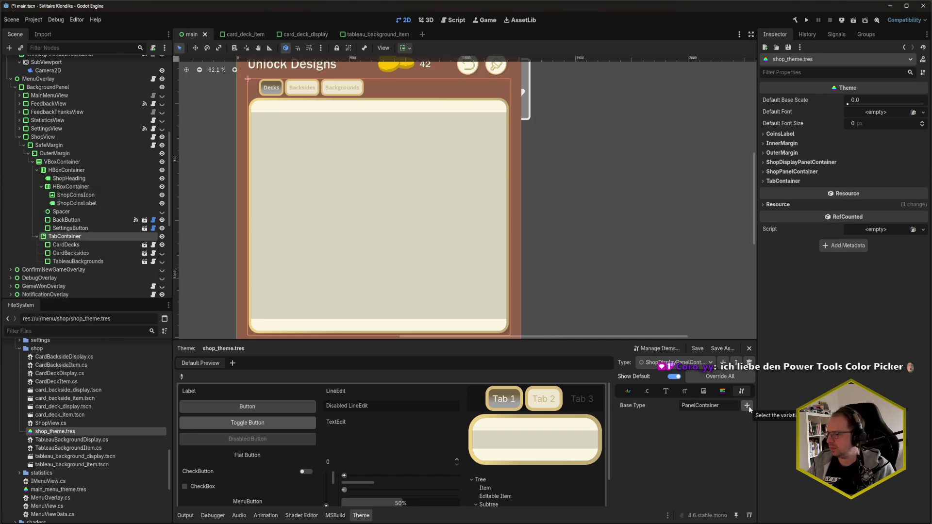
Give the type a StyleBoxFlat panel with a beige background colour and save the theme.
{"action": "left_click", "coordinate": [631, 393]}
{"action": "left_click", "coordinate": [722, 391]}
{"action": "left_click", "coordinate": [691, 409]}
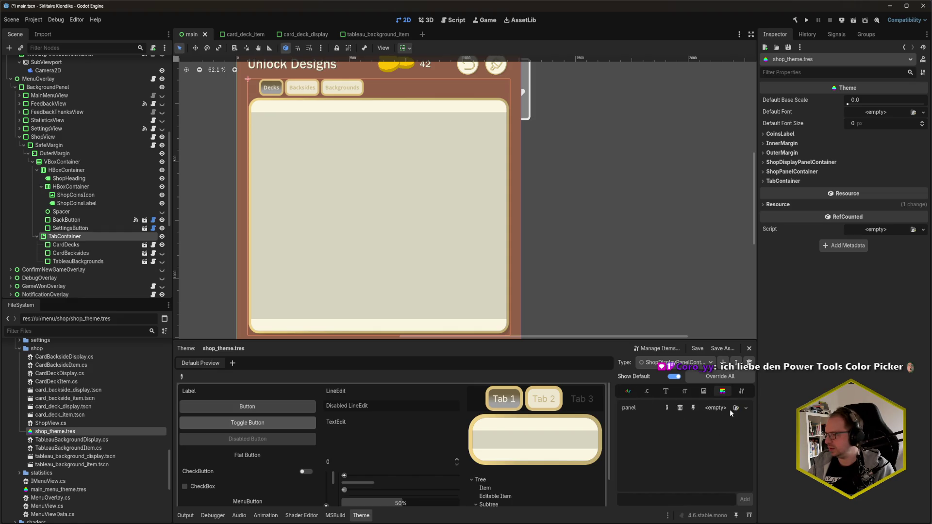
{"action": "left_click", "coordinate": [745, 407]}
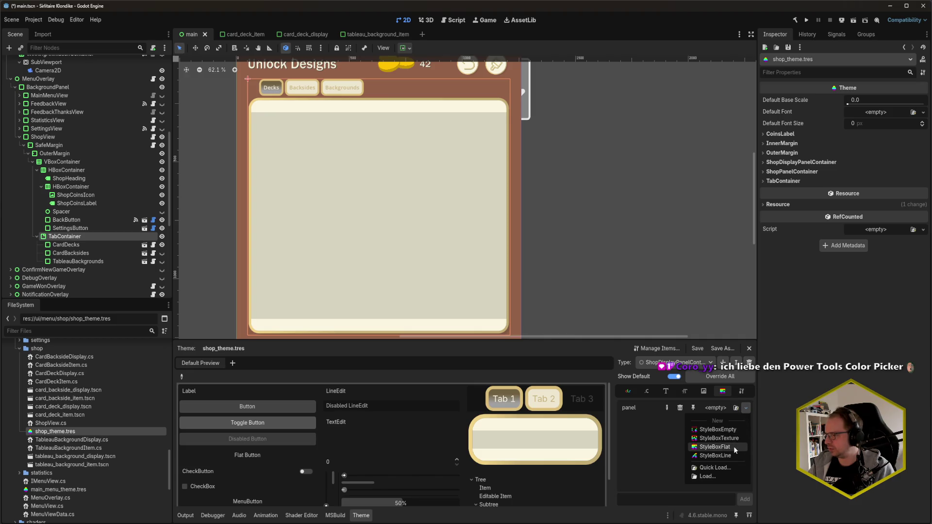
{"action": "left_click", "coordinate": [732, 447]}
{"action": "left_click", "coordinate": [726, 409]}
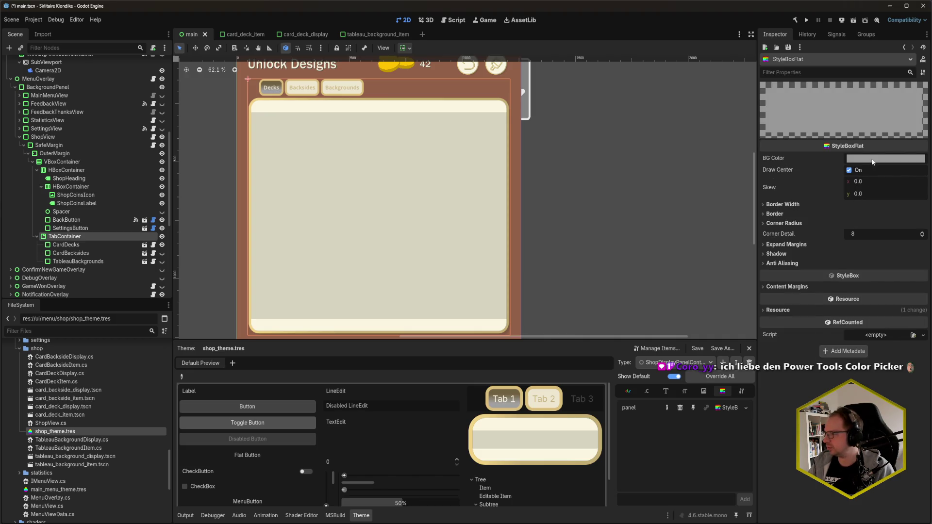
{"action": "left_click", "coordinate": [872, 162]}
{"action": "left_click", "coordinate": [863, 361]}
{"action": "key", "text": "ctrl+s"}
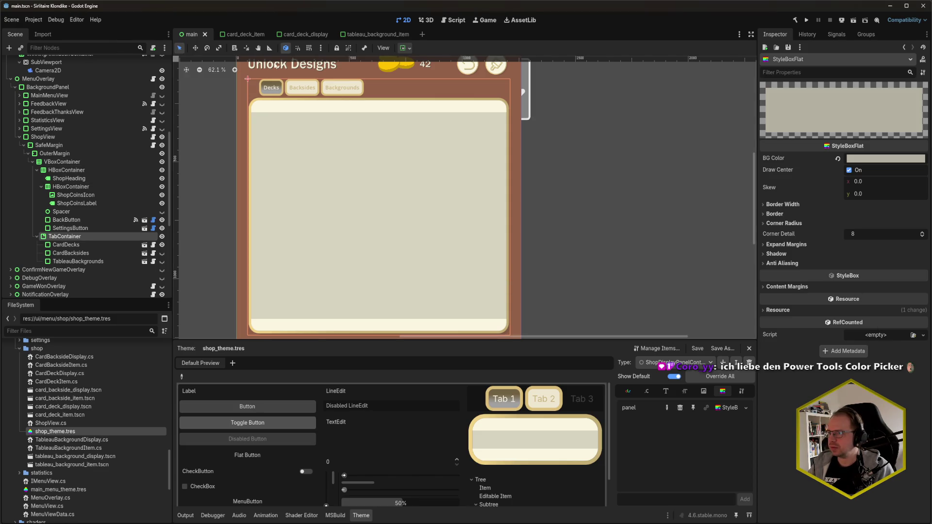
{"action": "left_click", "coordinate": [294, 35]}
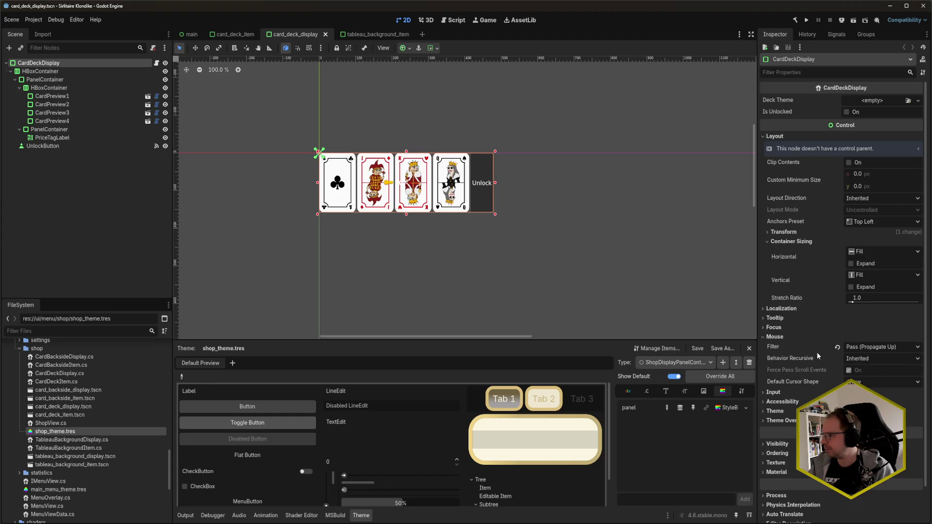
Change the card deck display's Theme Type Variation and test-run the shop to see the beige deck rows.
{"action": "left_click", "coordinate": [775, 411]}
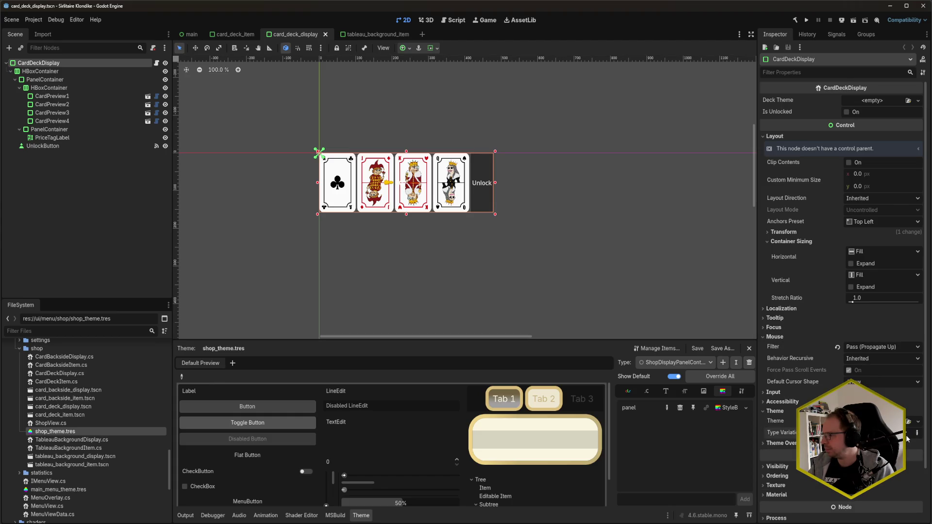
{"action": "left_click", "coordinate": [917, 432]}
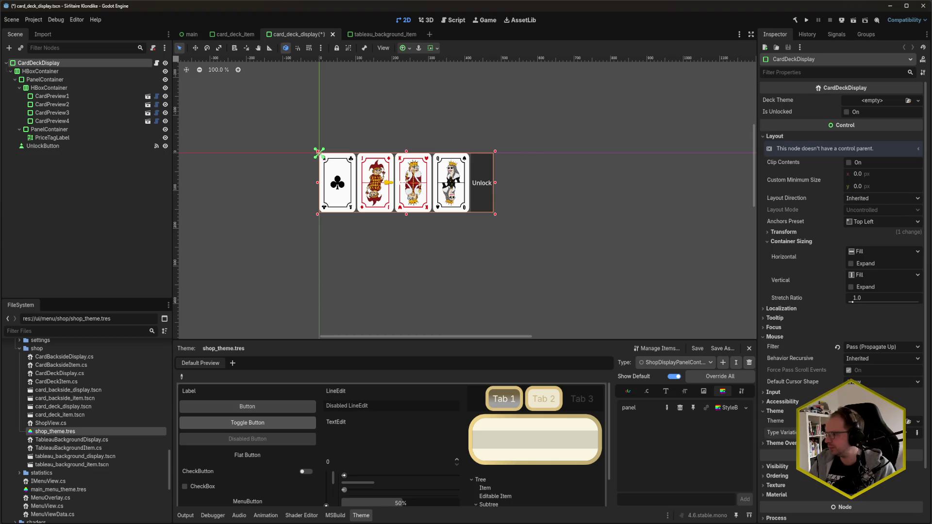
{"action": "left_click", "coordinate": [191, 34]}
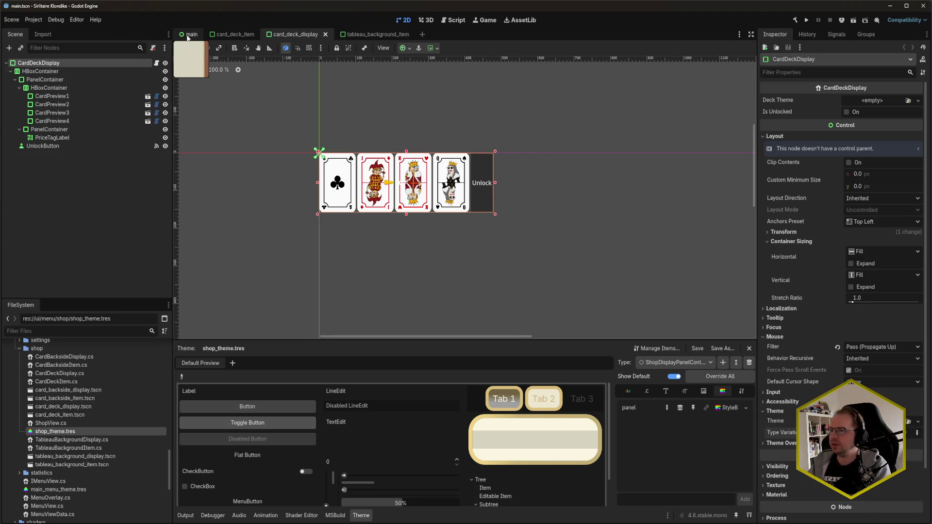
{"action": "key", "text": "F5"}
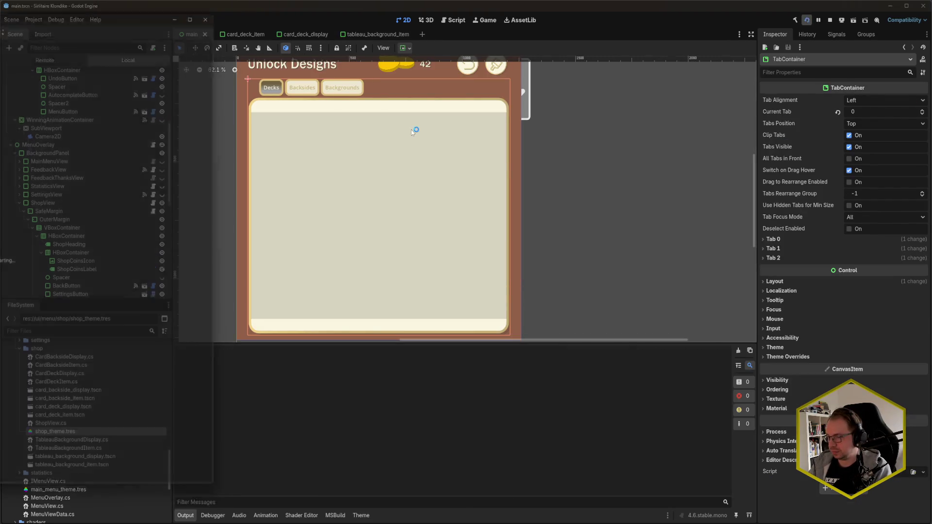
{"action": "left_click_drag", "start_coordinate": [94, 2], "coordinate": [393, 20]}
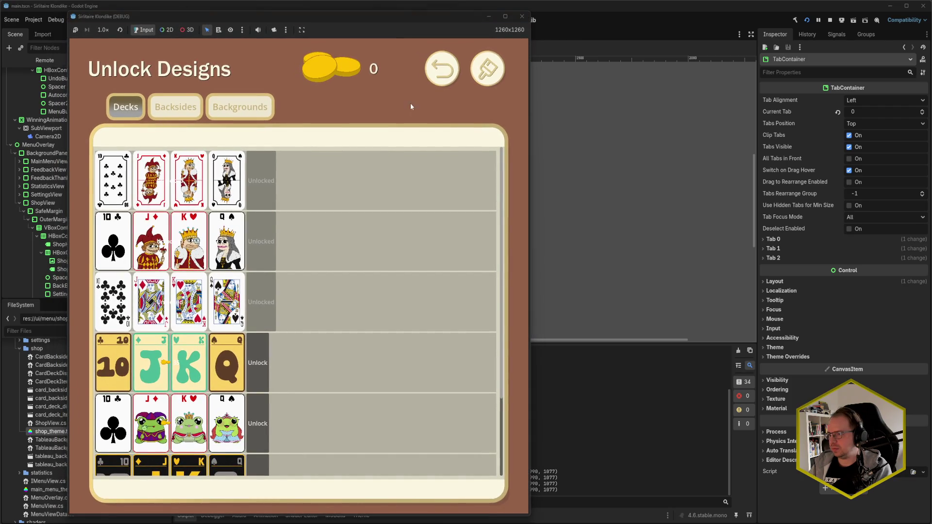
{"action": "left_click", "coordinate": [522, 18]}
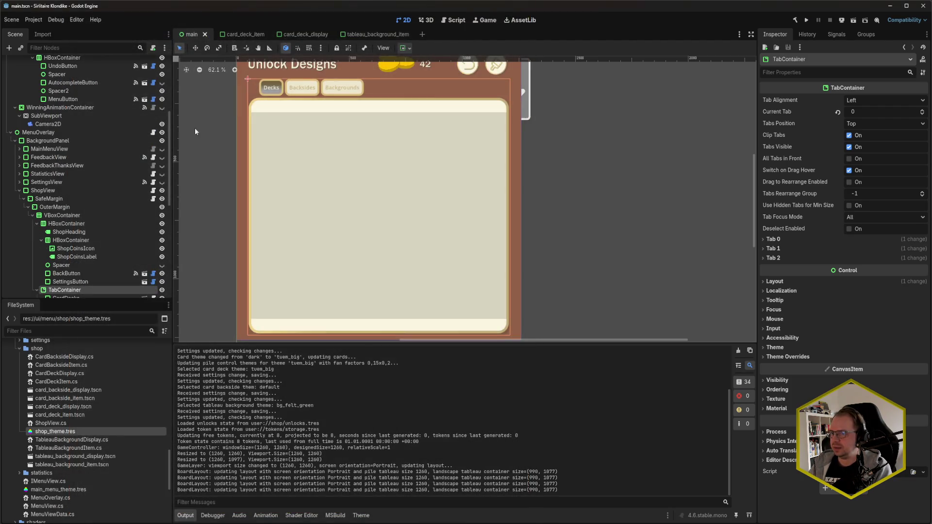
Inspect the margin constant overrides on card_deck_item's MarginContainer.
{"action": "left_click", "coordinate": [247, 35]}
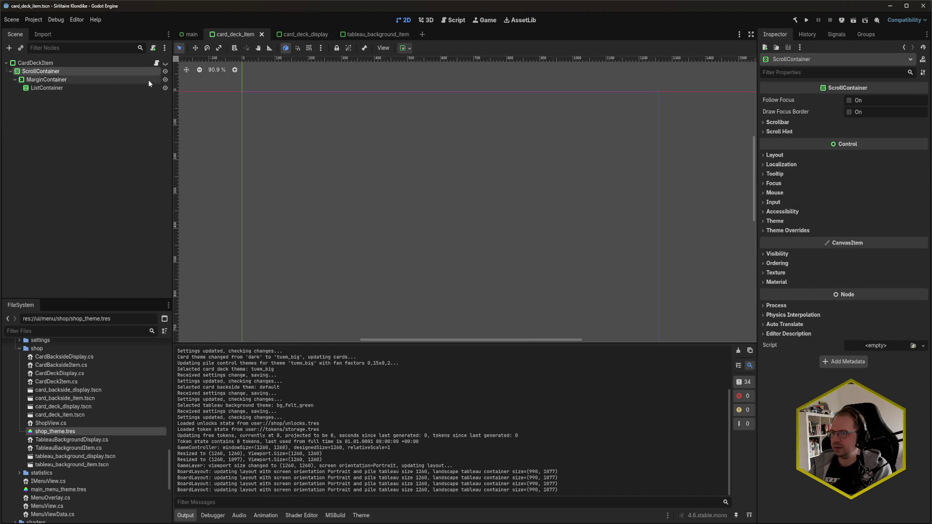
{"action": "left_click", "coordinate": [121, 81]}
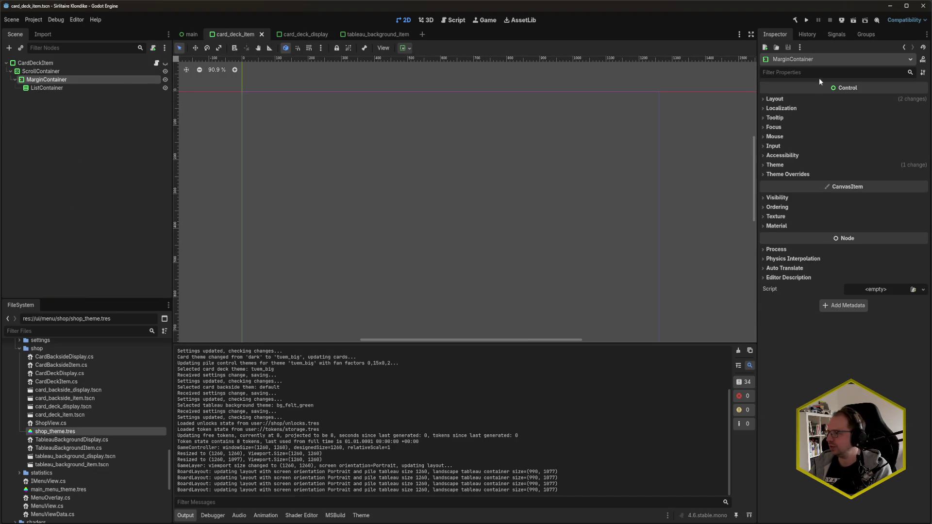
{"action": "left_click", "coordinate": [802, 165]}
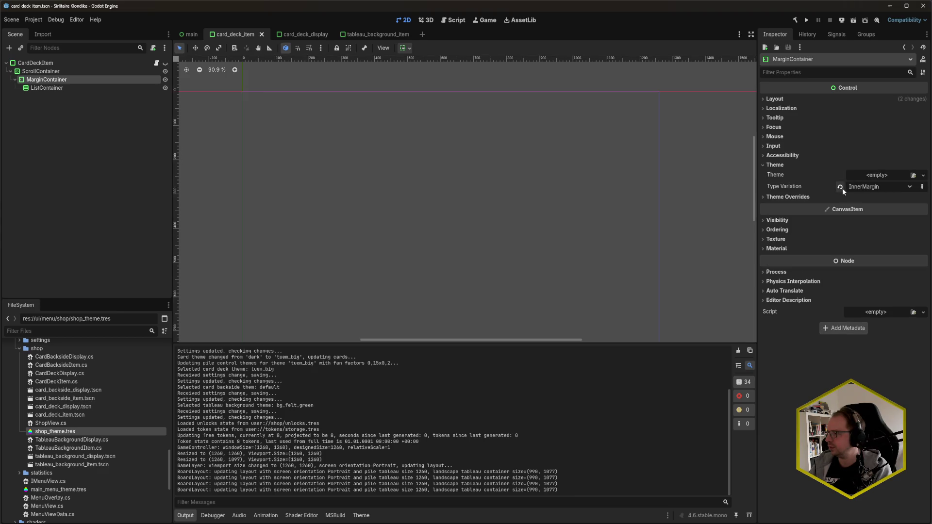
{"action": "mouse_move", "coordinate": [840, 188]}
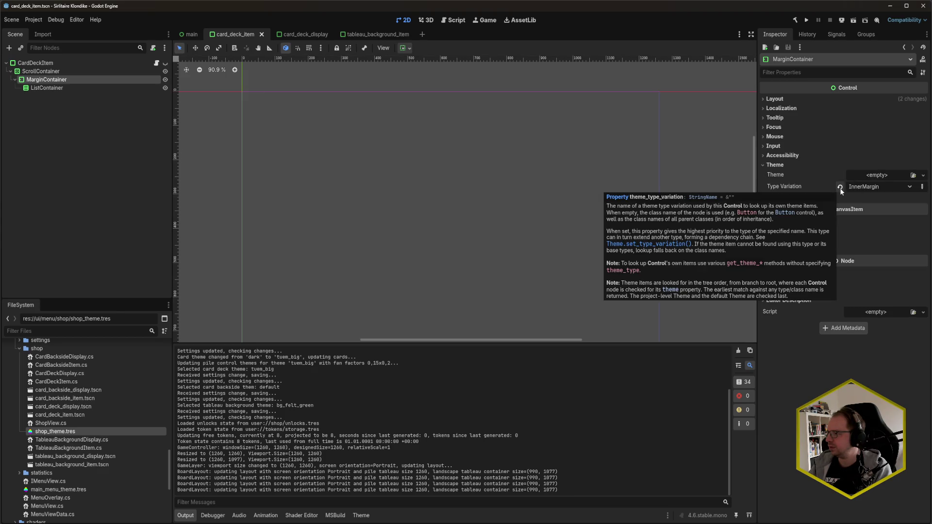
{"action": "left_click", "coordinate": [770, 196]}
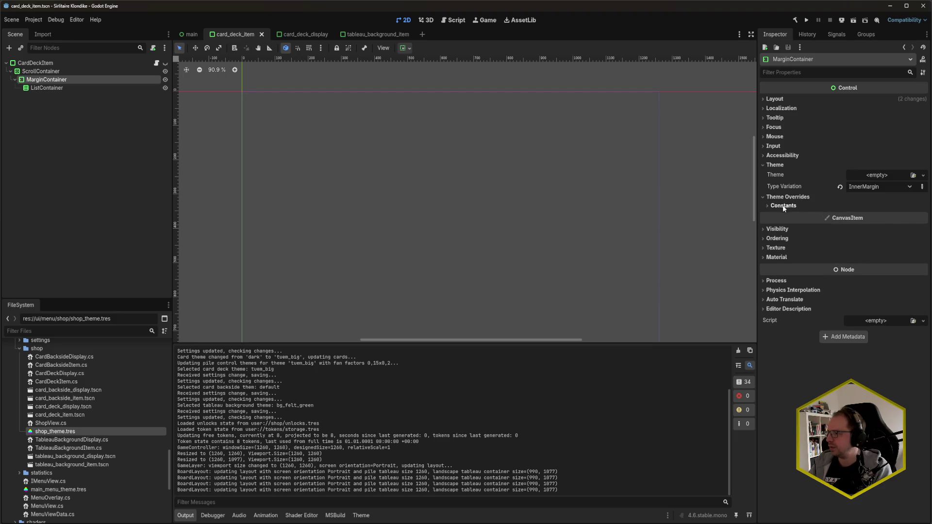
{"action": "left_click", "coordinate": [783, 206]}
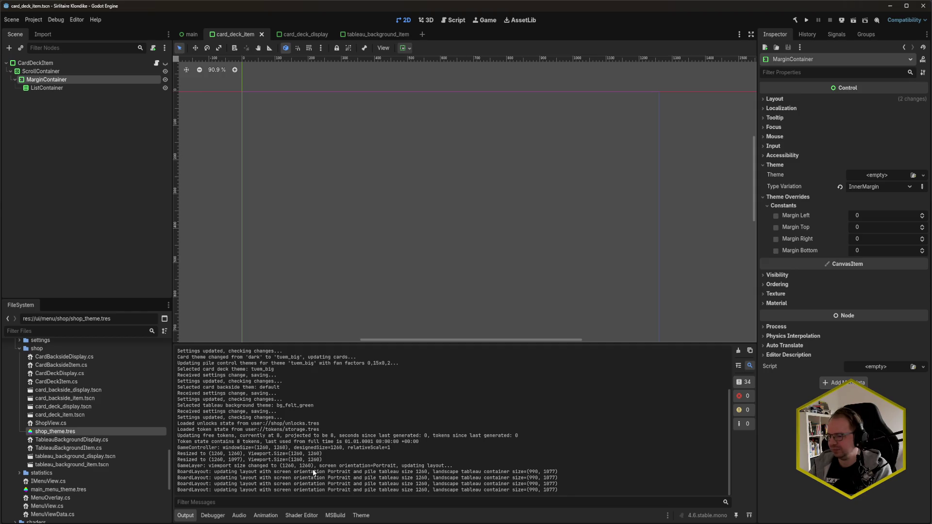
Delete the InnerMargin type's margin constants in the theme editor, then test-run the game.
{"action": "left_click", "coordinate": [362, 515]}
{"action": "left_click", "coordinate": [677, 363]}
{"action": "left_click", "coordinate": [674, 385]}
{"action": "left_click", "coordinate": [647, 391]}
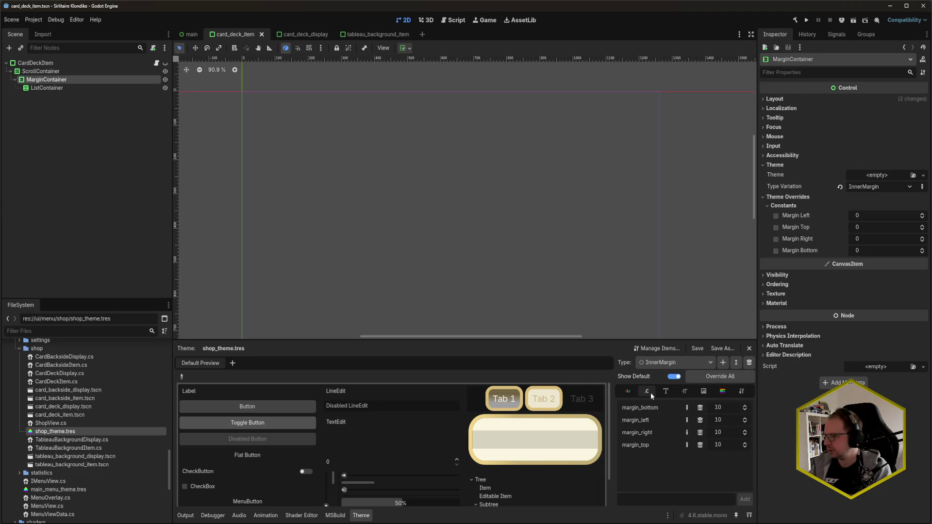
{"action": "left_click", "coordinate": [701, 433]}
{"action": "left_click", "coordinate": [700, 444]}
{"action": "key", "text": "F5"}
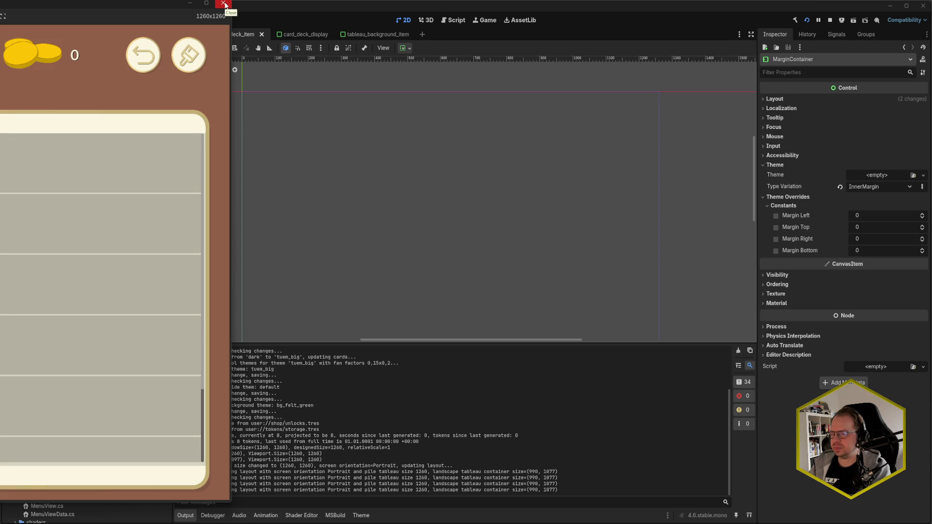
{"action": "left_click", "coordinate": [223, 4]}
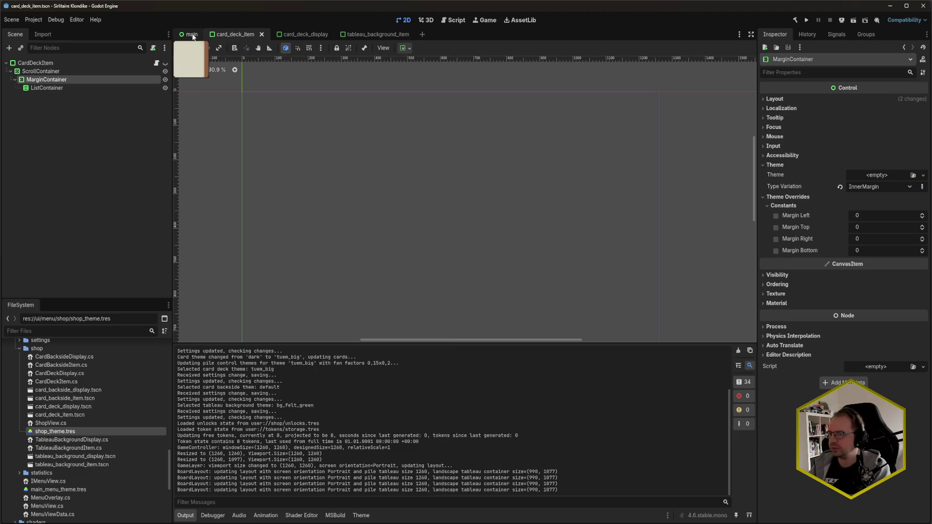
Override InnerMargin's margin_top and margin_bottom to 10 and save.
{"action": "left_click", "coordinate": [190, 34]}
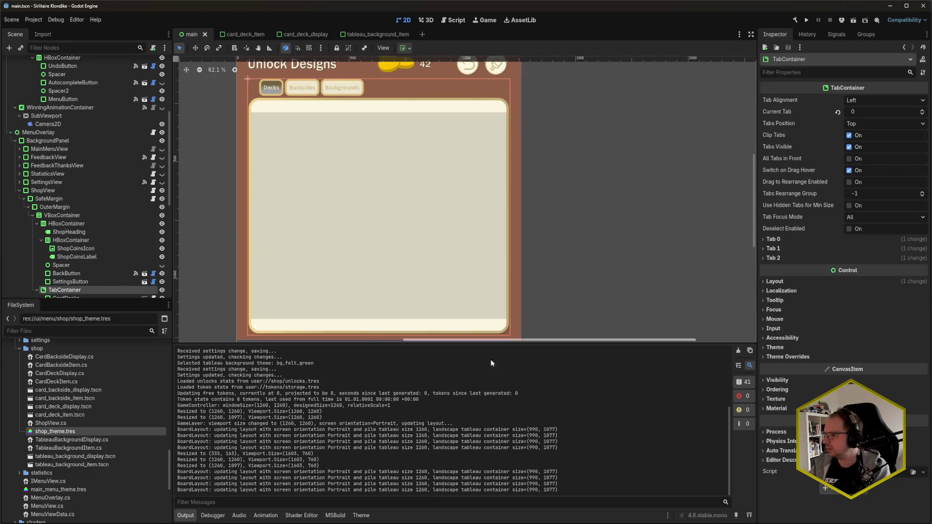
{"action": "left_click", "coordinate": [361, 515]}
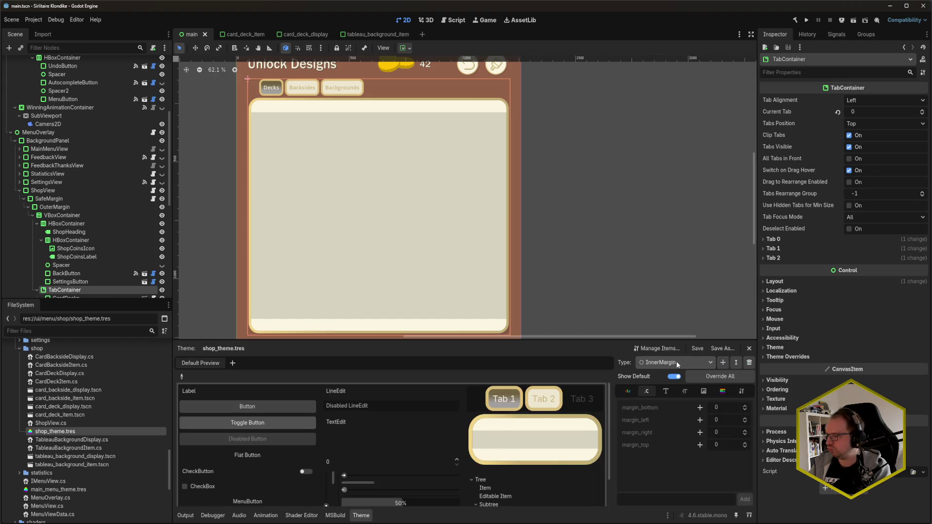
{"action": "left_click", "coordinate": [700, 445]}
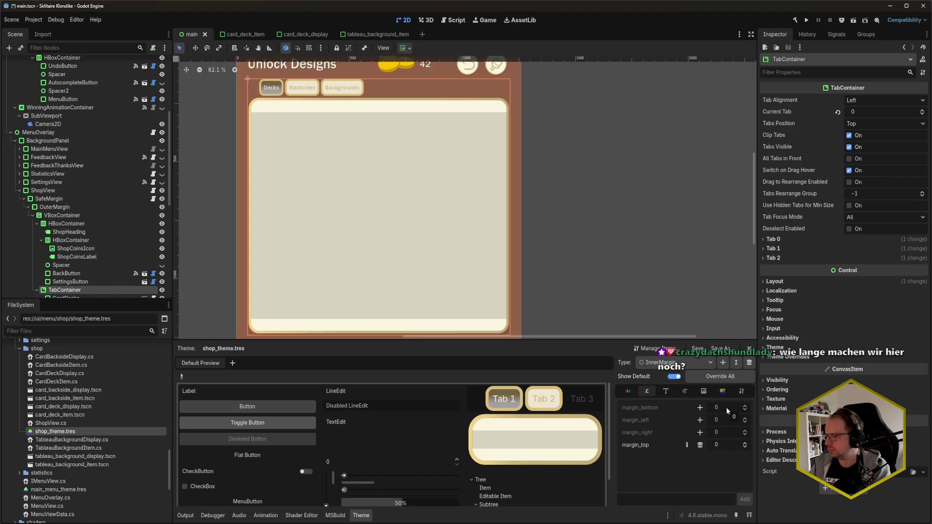
{"action": "type", "text": "10"}
{"action": "left_click", "coordinate": [728, 407]}
{"action": "type", "text": "10"}
{"action": "key", "text": "ctrl+s"}
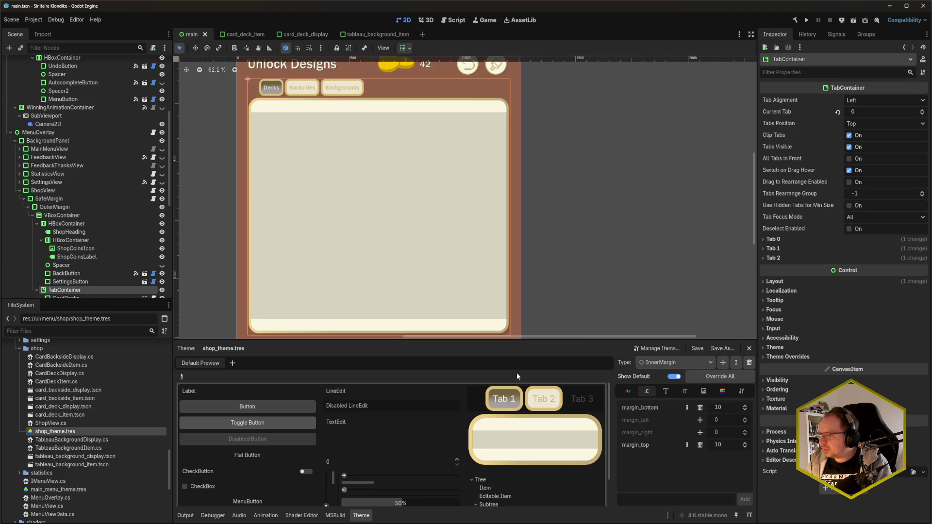
Review ShopPanelContainer's panel, then set the TabContainer panel's left content margin to 15 px and save.
{"action": "left_click", "coordinate": [680, 363]}
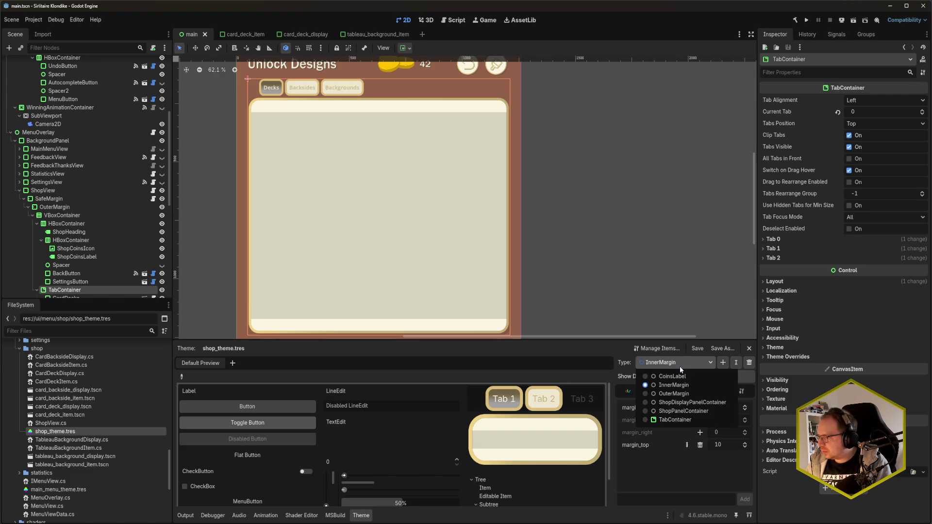
{"action": "left_click", "coordinate": [693, 411]}
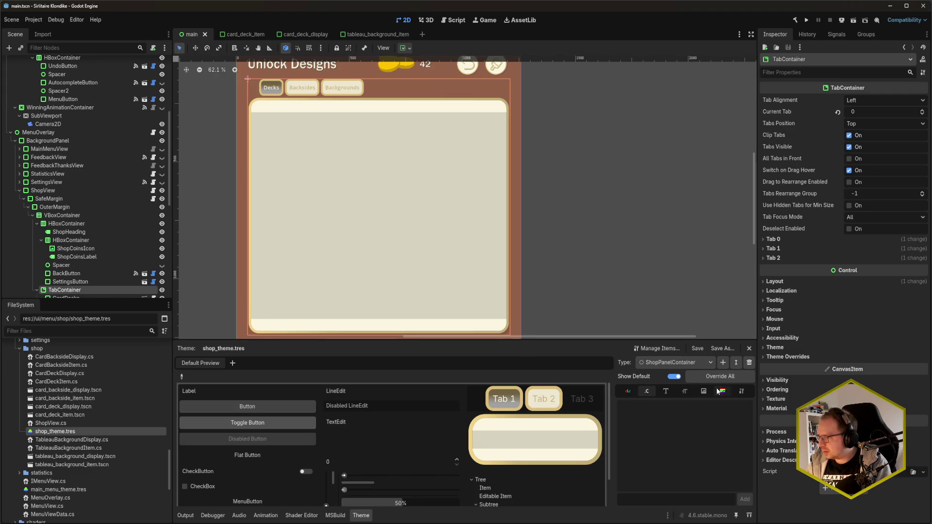
{"action": "left_click", "coordinate": [645, 392]}
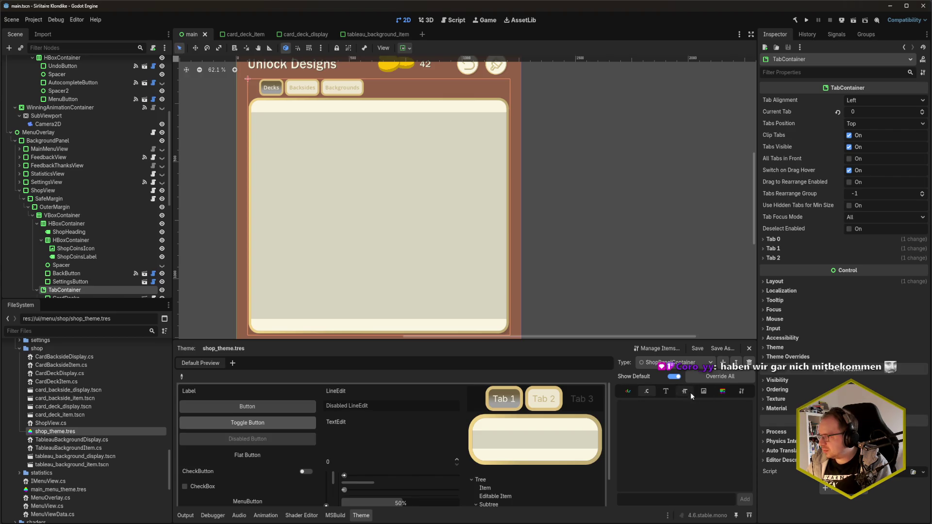
{"action": "left_click", "coordinate": [723, 394]}
{"action": "left_click", "coordinate": [730, 410]}
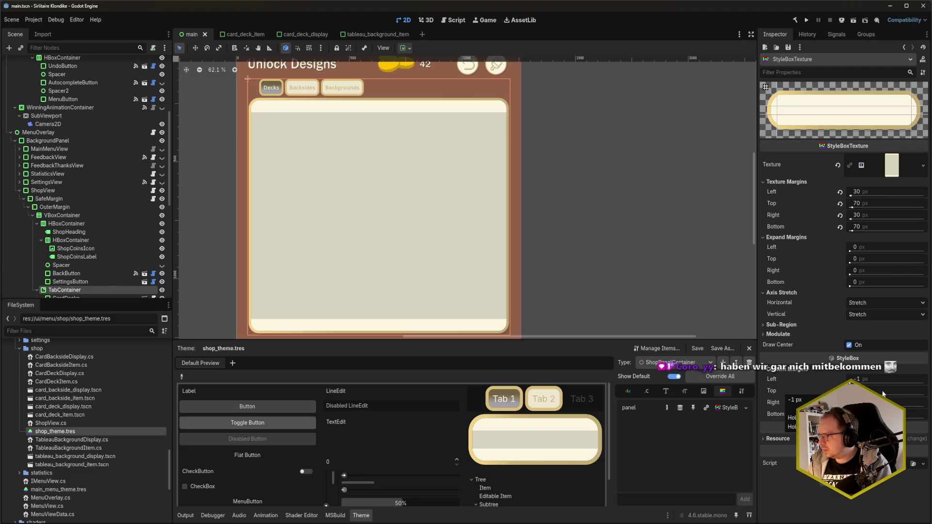
{"action": "left_click", "coordinate": [684, 362]}
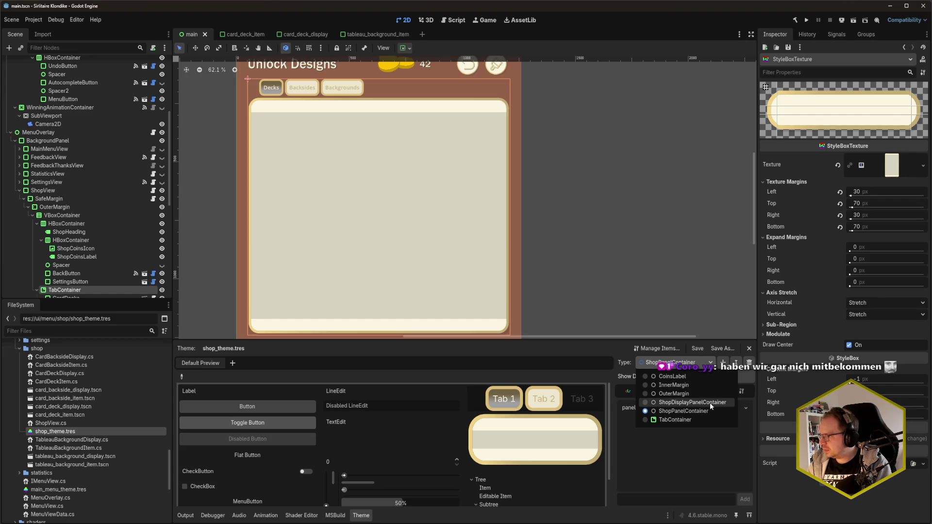
{"action": "left_click", "coordinate": [701, 420]}
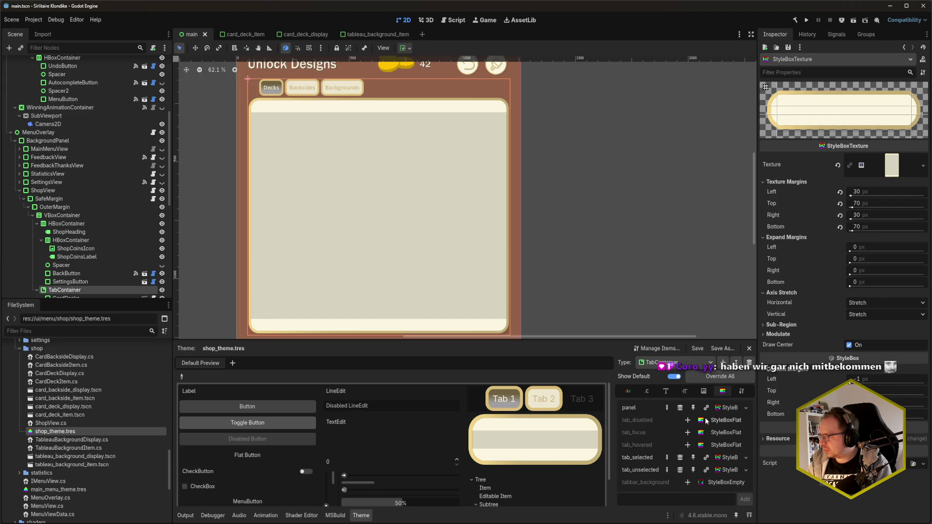
{"action": "left_click", "coordinate": [729, 408]}
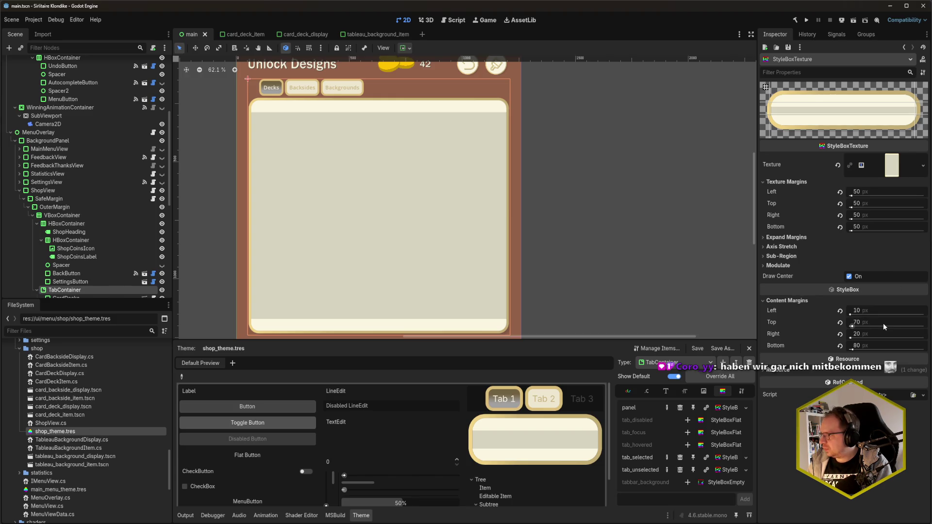
{"action": "left_click_drag", "start_coordinate": [878, 311], "coordinate": [880, 313]}
{"action": "key", "text": "ctrl+s"}
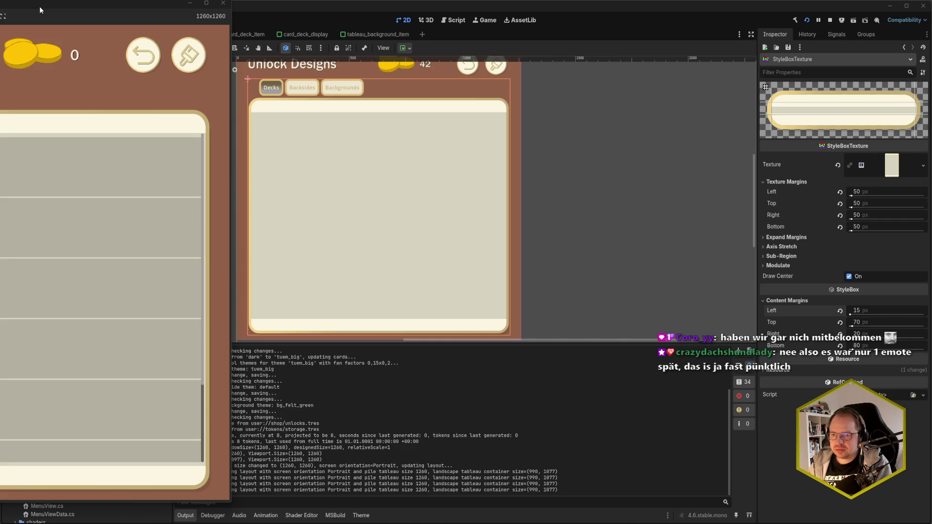
Reposition the running shop window fully onscreen, then bring up the unlock mockup in the browser.
{"action": "left_click_drag", "start_coordinate": [39, 7], "coordinate": [254, 14]}
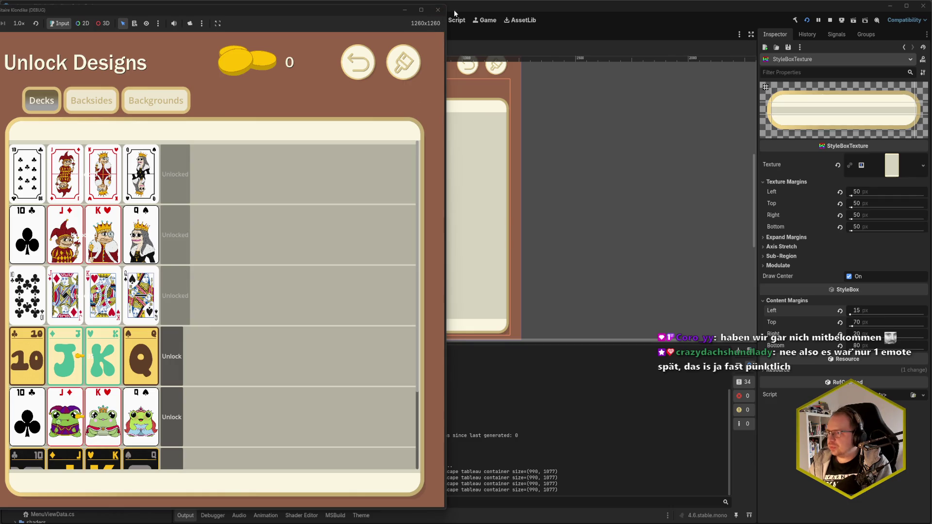
{"action": "left_click_drag", "start_coordinate": [14, 9], "coordinate": [182, 13]}
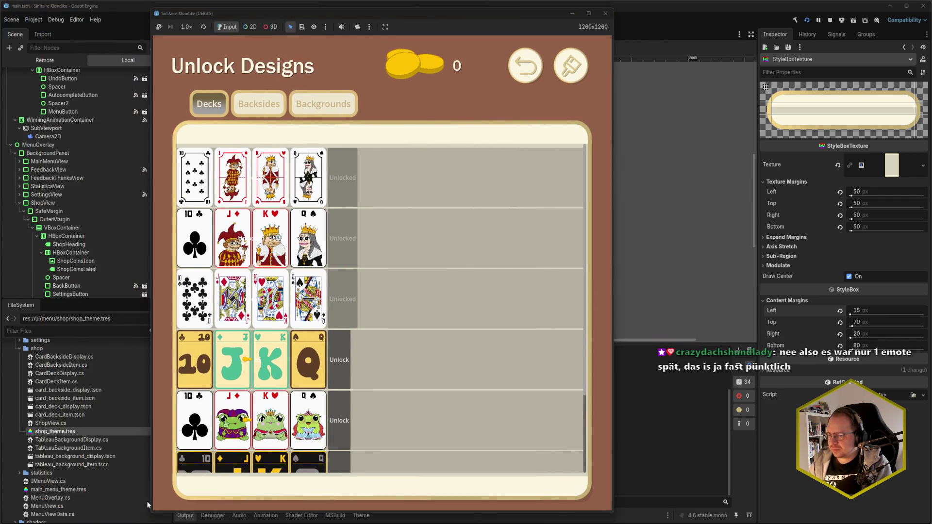
{"action": "left_click", "coordinate": [3, 488]}
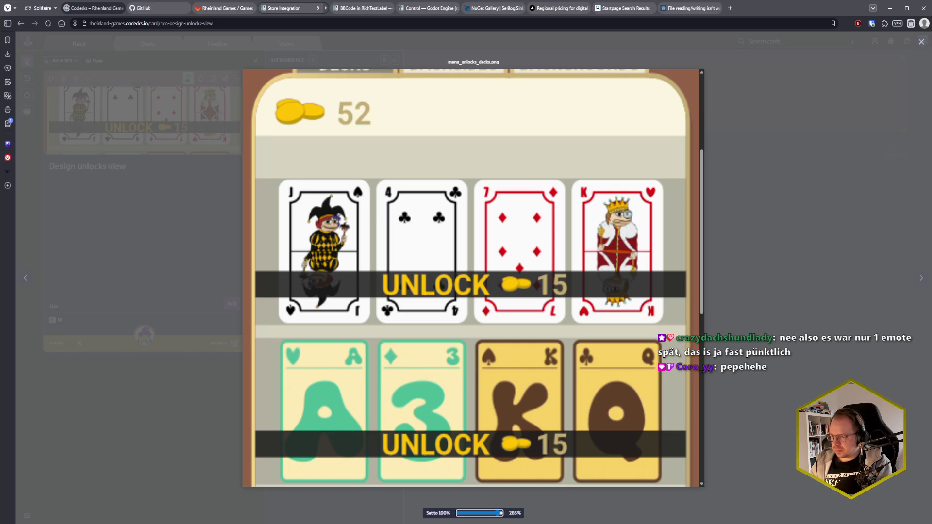
Compare the running shop with the mockup, close the game and mockup viewer, and return to Godot.
{"action": "mouse_move", "coordinate": [96, 523]}
{"action": "left_click", "coordinate": [135, 478]}
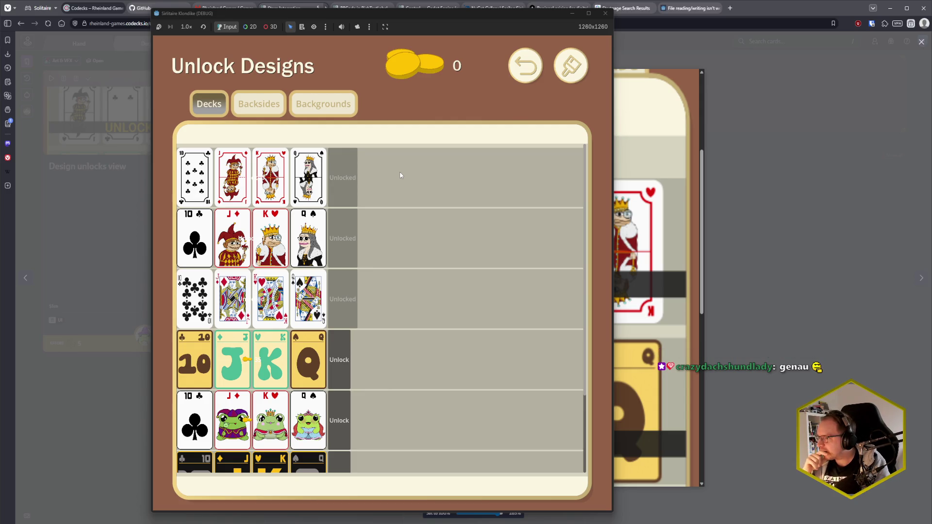
{"action": "left_click", "coordinate": [605, 13]}
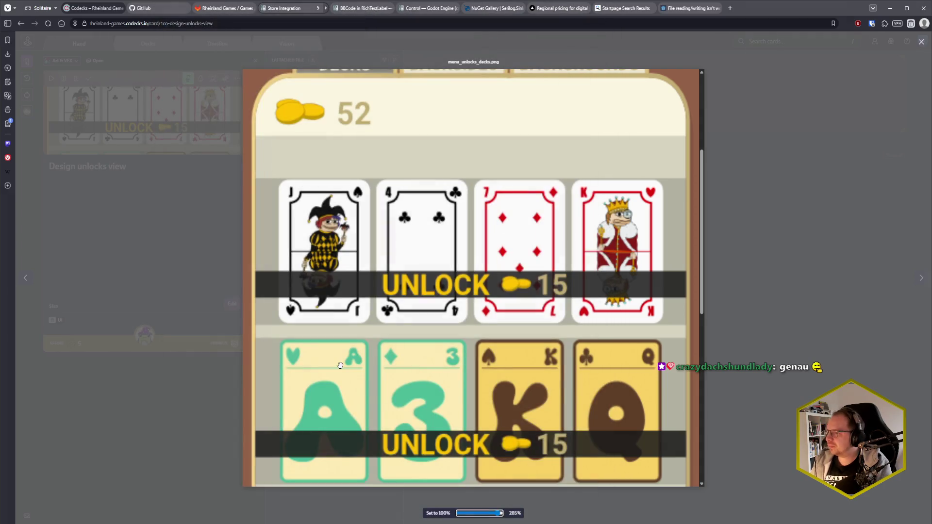
{"action": "left_click", "coordinate": [785, 87]}
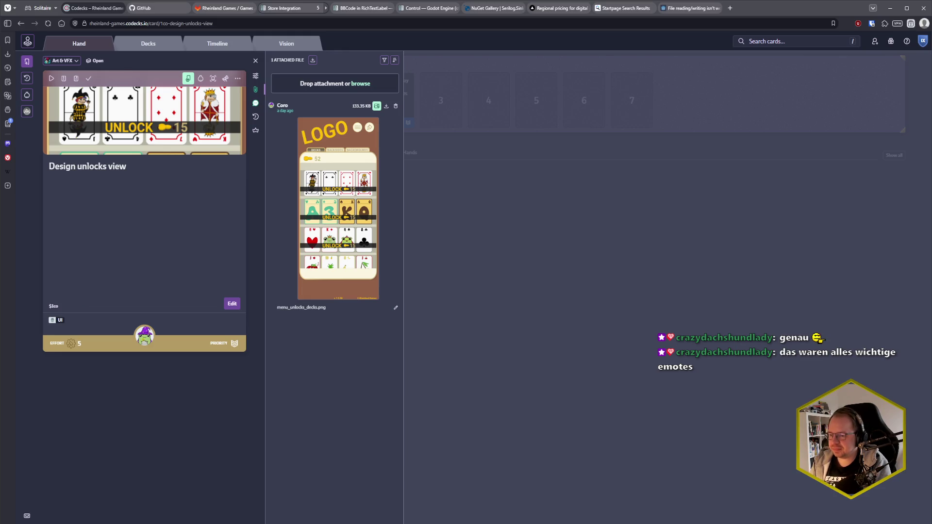
{"action": "key", "text": "alt+Tab"}
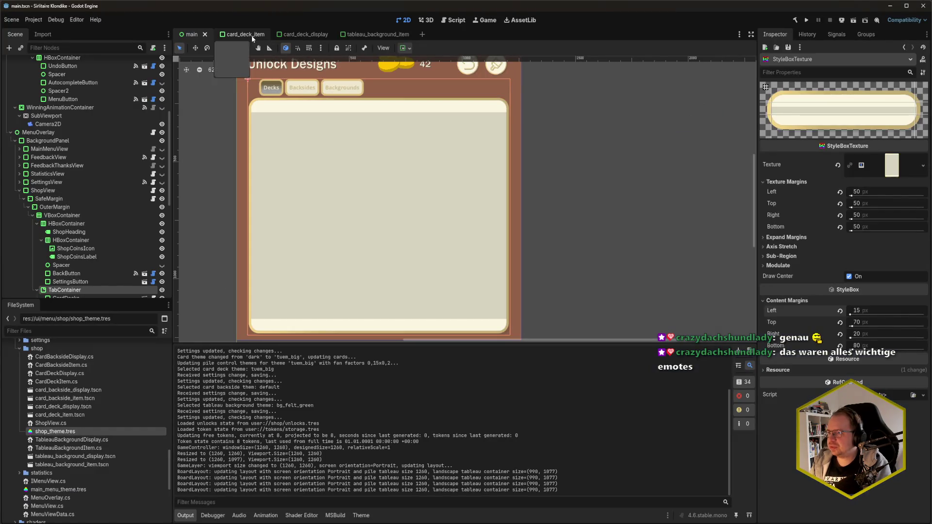
Look through the card_deck_item, card_deck_display and main scenes, checking the ListContainer and MarginContainer.
{"action": "left_click", "coordinate": [246, 35]}
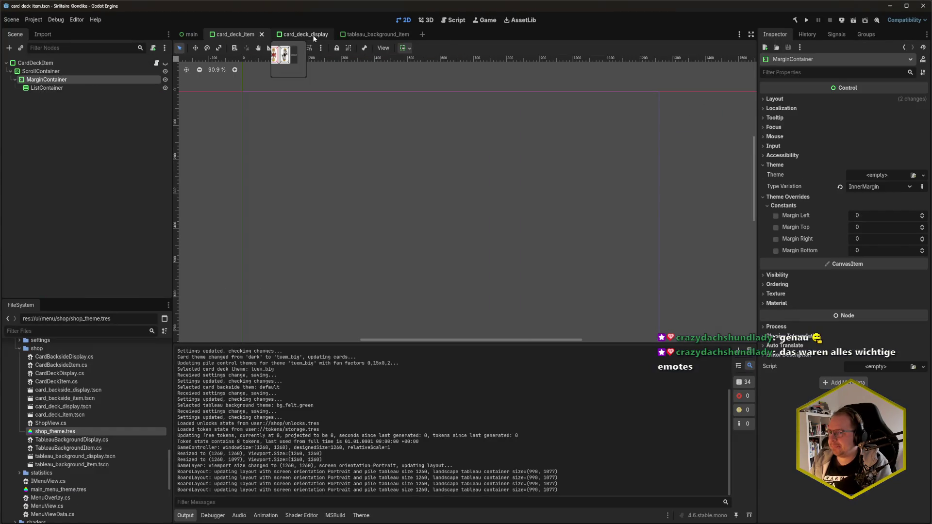
{"action": "left_click", "coordinate": [314, 39]}
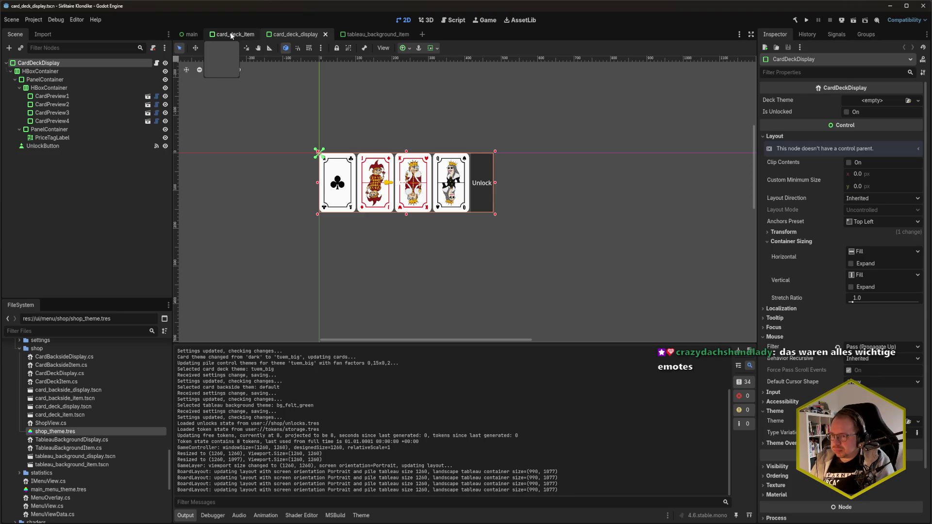
{"action": "left_click", "coordinate": [232, 36]}
{"action": "left_click", "coordinate": [104, 90]}
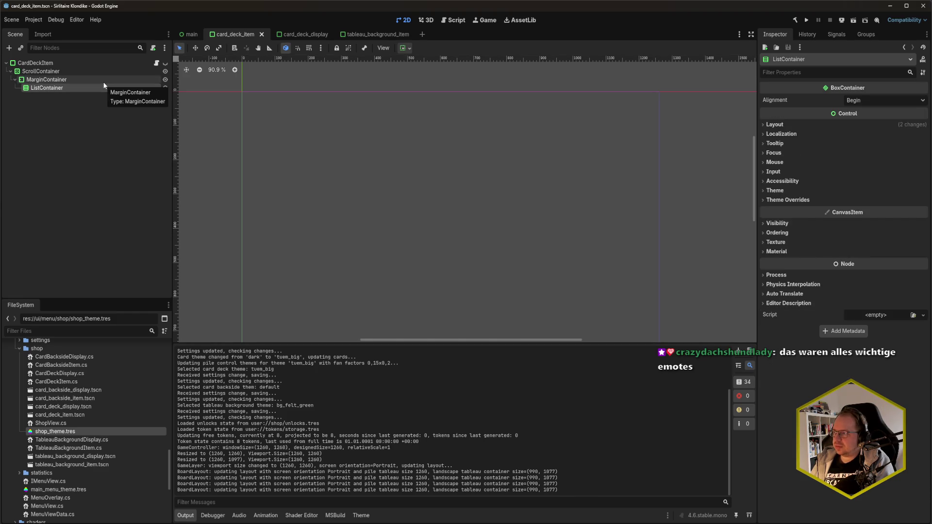
{"action": "left_click", "coordinate": [103, 81]}
{"action": "left_click", "coordinate": [101, 86]}
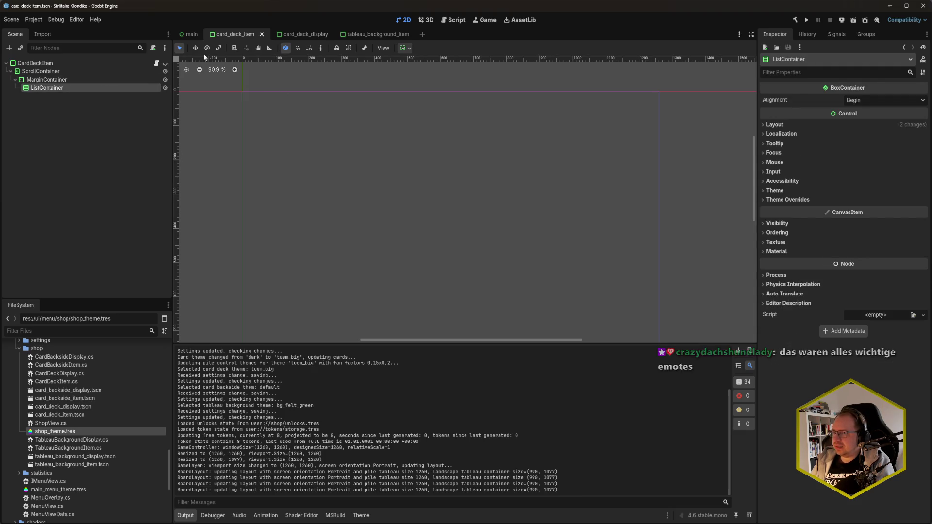
{"action": "mouse_move", "coordinate": [193, 34]}
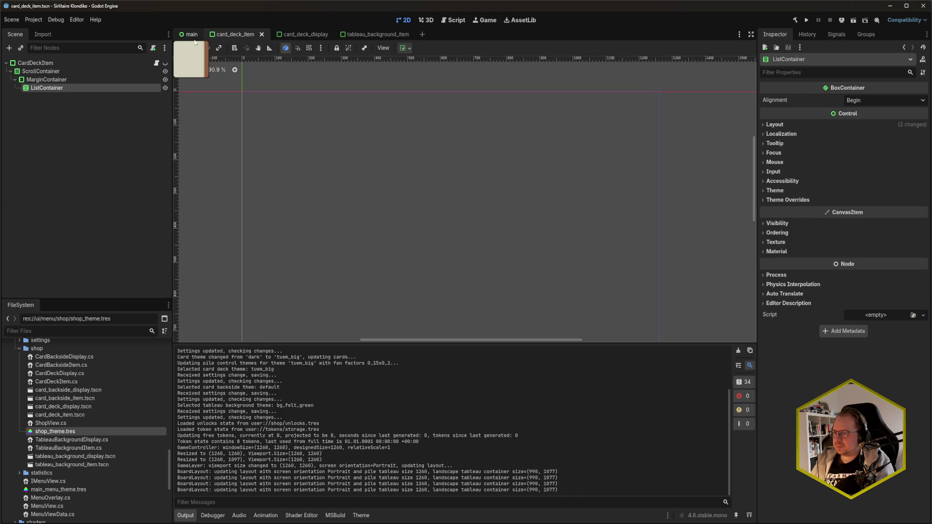
{"action": "left_click", "coordinate": [193, 35]}
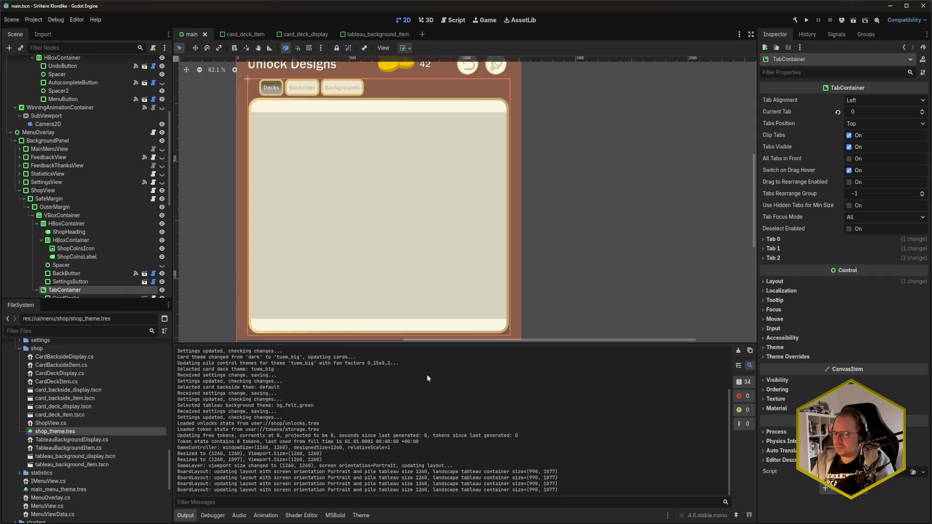
{"action": "left_click", "coordinate": [235, 34]}
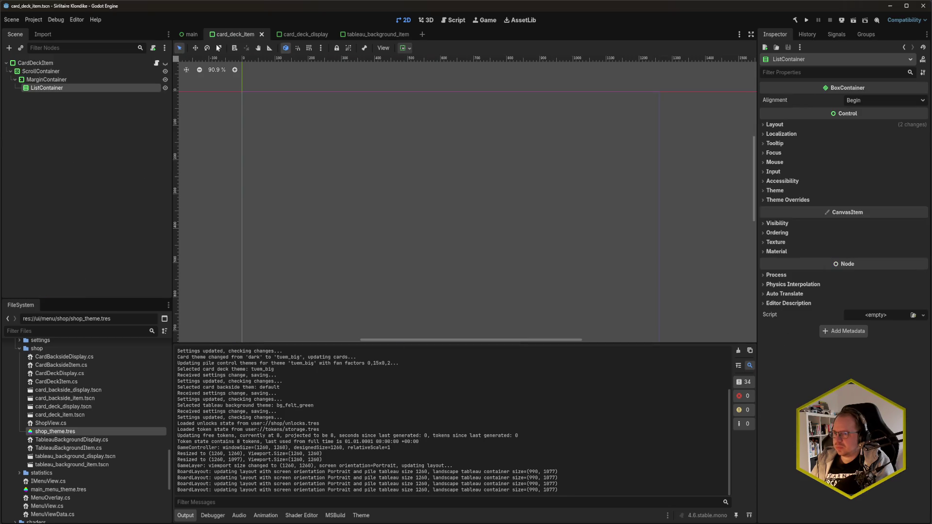
Enable the ListContainer's Separation constant override at 10 and save the card_deck_item scene.
{"action": "left_click", "coordinate": [87, 86]}
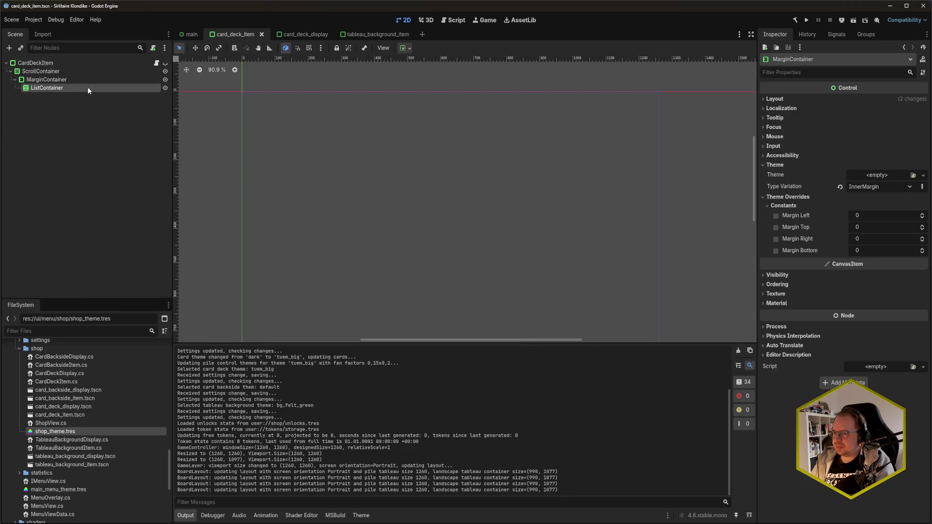
{"action": "left_click", "coordinate": [796, 200]}
{"action": "left_click", "coordinate": [775, 219]}
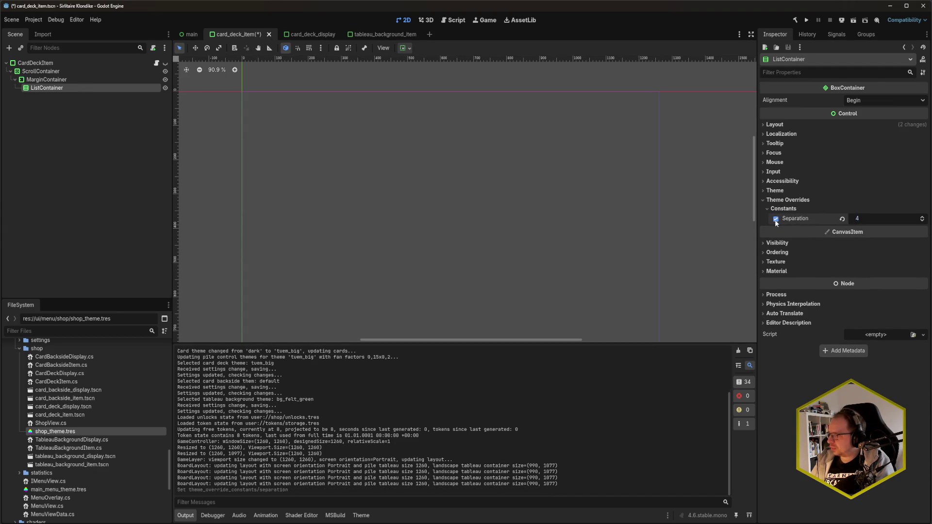
{"action": "left_click", "coordinate": [874, 219]}
{"action": "type", "text": "1"}
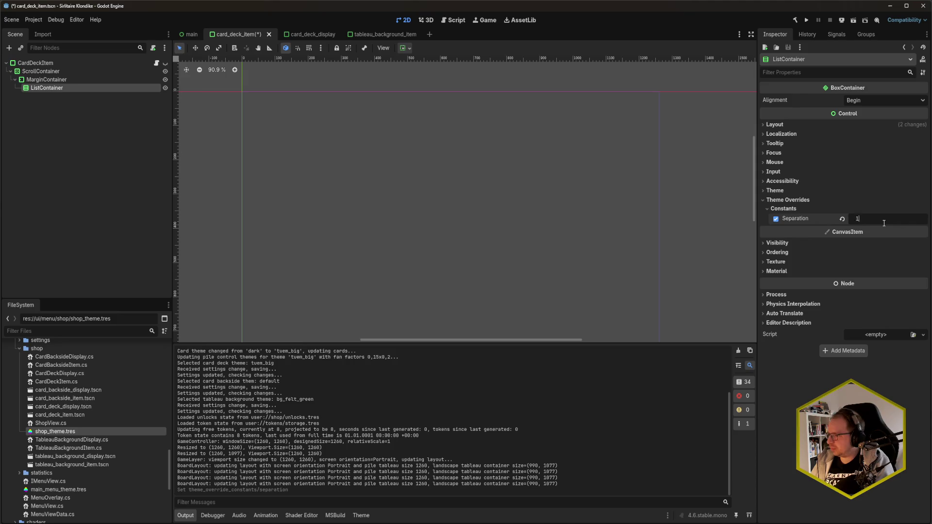
{"action": "type", "text": "0"}
{"action": "key", "text": "Return"}
{"action": "key", "text": "ctrl+s"}
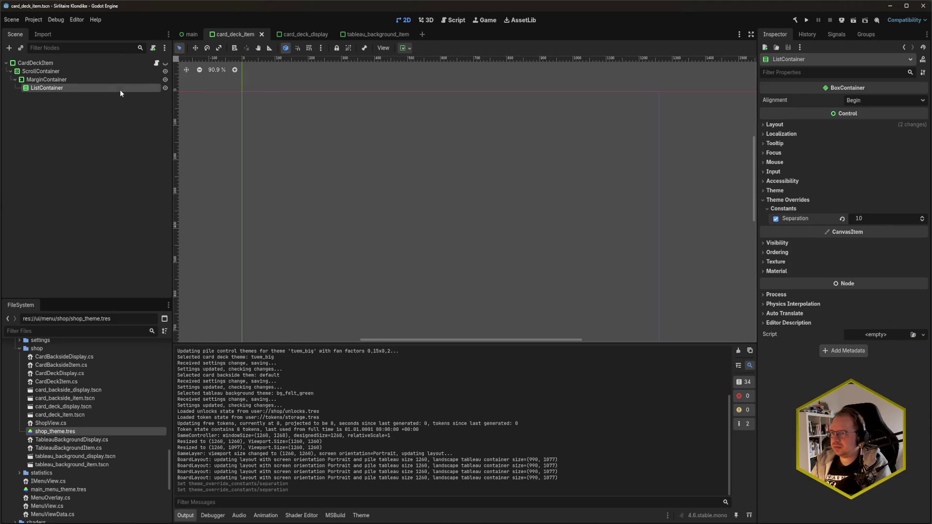
{"action": "left_click", "coordinate": [296, 34]}
{"action": "left_click", "coordinate": [56, 71]}
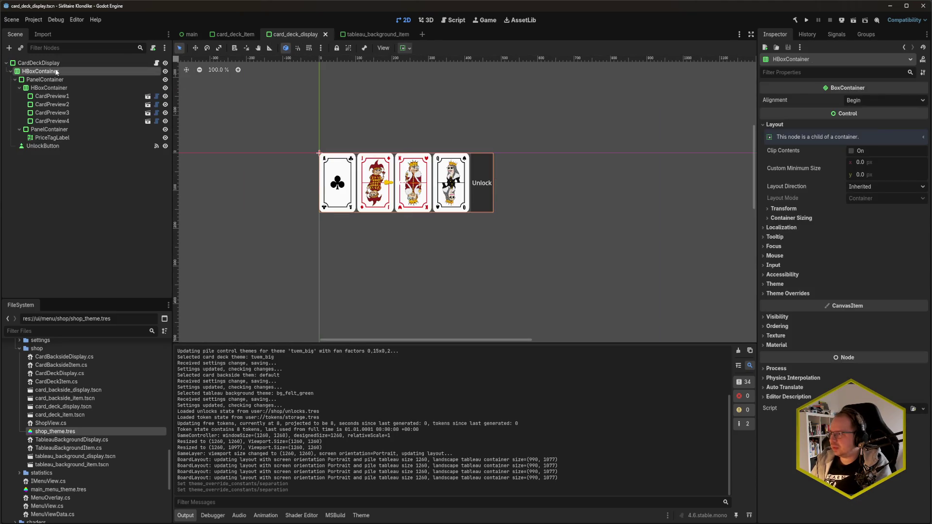
Centre the card row's contents and save the scene.
{"action": "left_click", "coordinate": [852, 100]}
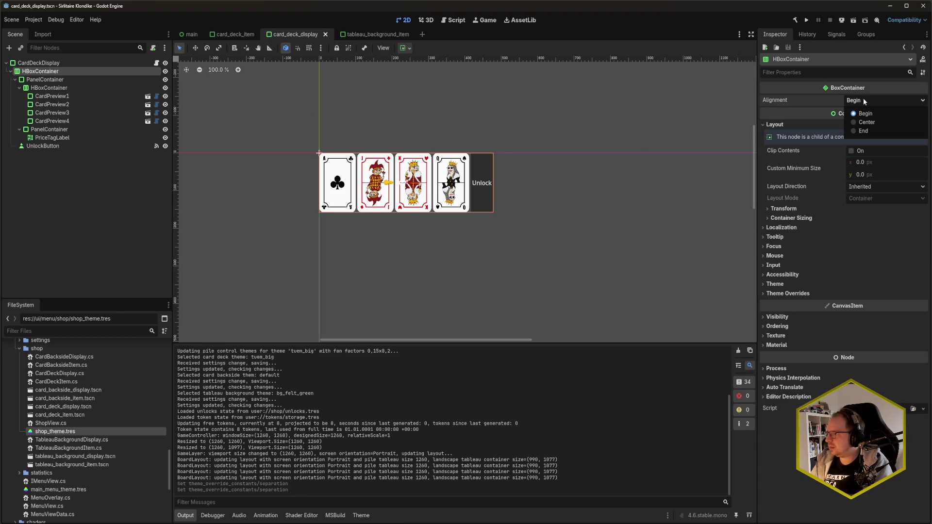
{"action": "left_click", "coordinate": [870, 122]}
{"action": "key", "text": "ctrl+s"}
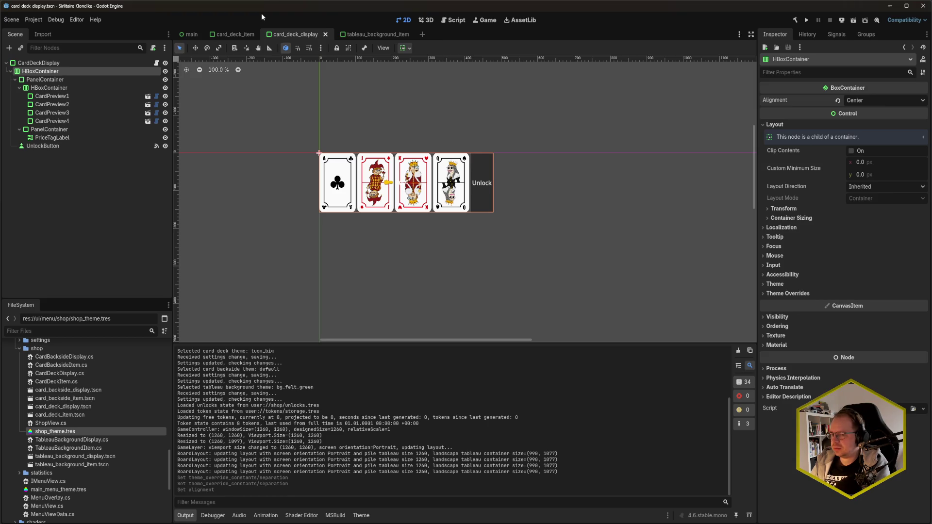
Run the game to check the Unlock Designs shop, close it, and bring up the design task card.
{"action": "key", "text": "F5"}
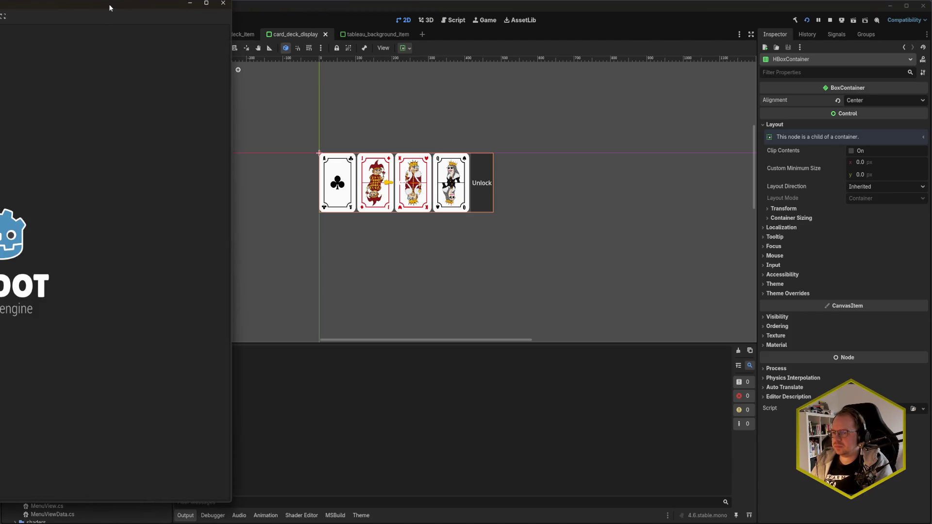
{"action": "mouse_move", "coordinate": [109, 4]}
{"action": "left_mouse_down"}
{"action": "mouse_move", "coordinate": [467, 37]}
{"action": "mouse_move", "coordinate": [478, 15]}
{"action": "left_mouse_up"}
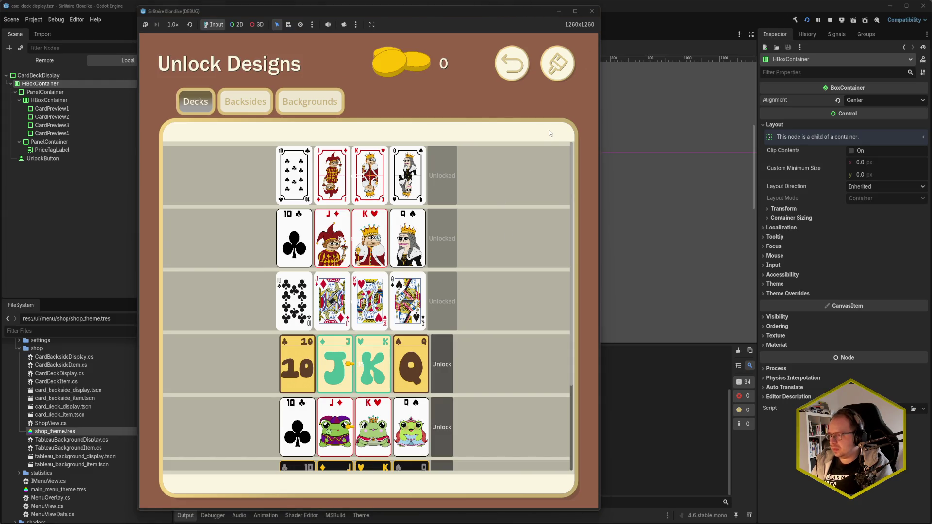
{"action": "left_click", "coordinate": [592, 12]}
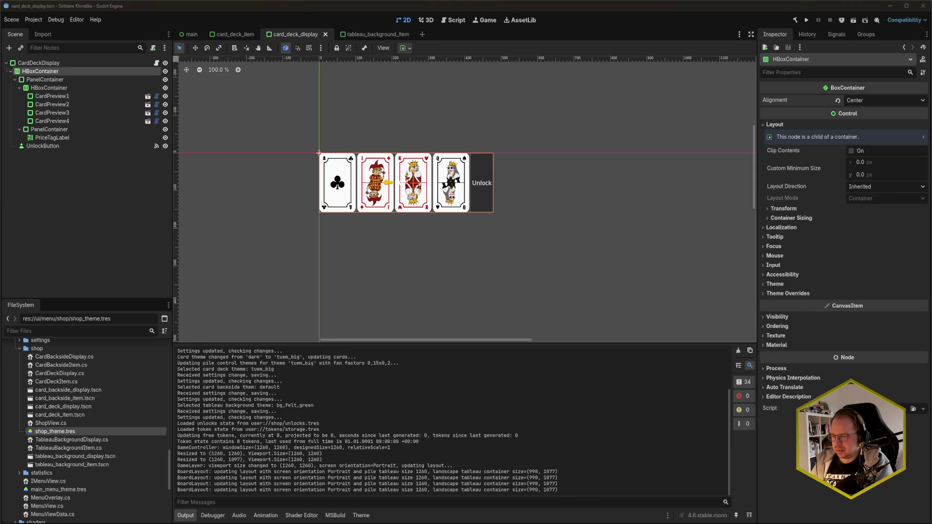
{"action": "mouse_move", "coordinate": [54, 523]}
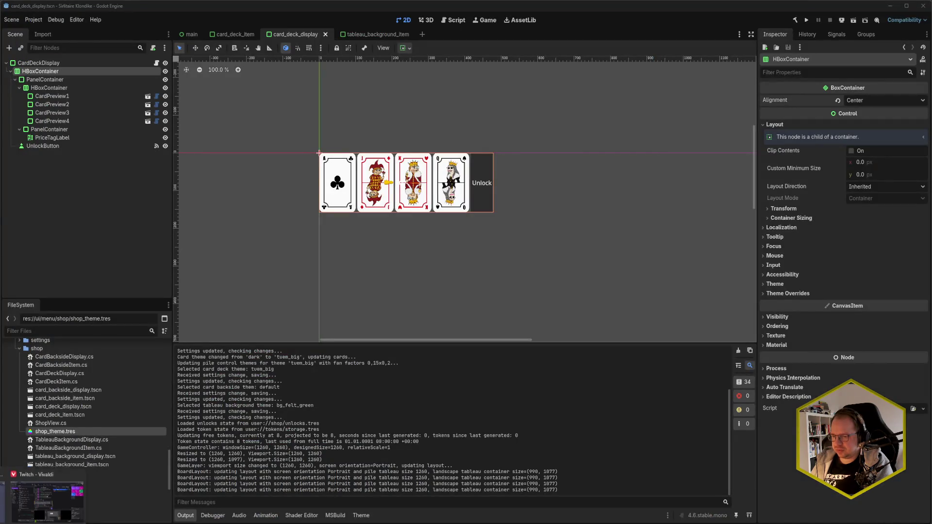
{"action": "left_click", "coordinate": [22, 474]}
View the menu_unlocks_decks.png mockup enlarged, close it, and return to Godot.
{"action": "left_click", "coordinate": [318, 228]}
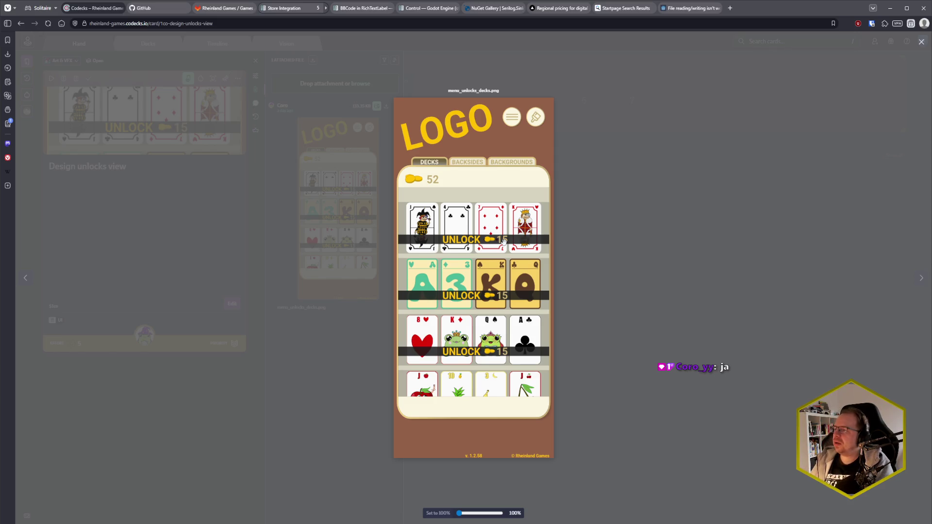
{"action": "left_click", "coordinate": [566, 267]}
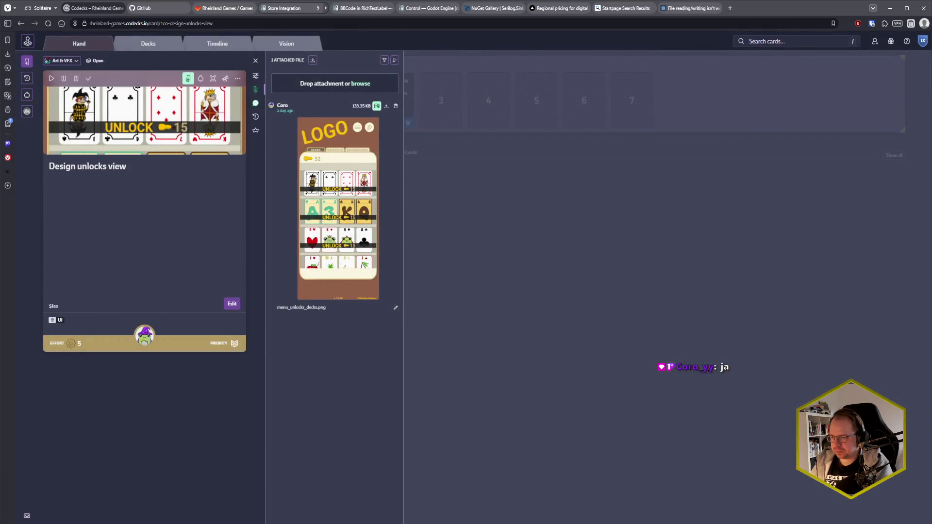
{"action": "key", "text": "alt+Tab"}
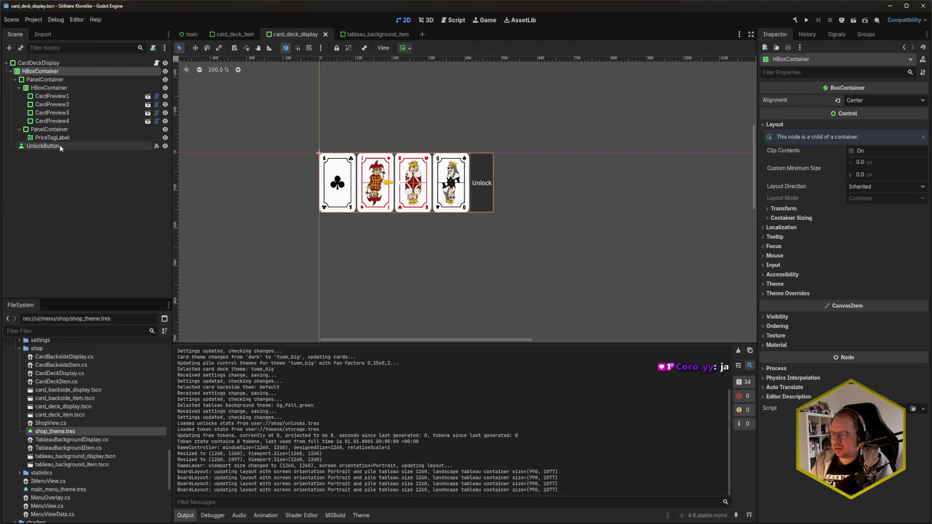
Move UnlockButton into the PanelContainer holding the card previews and reselect it.
{"action": "left_click", "coordinate": [42, 146]}
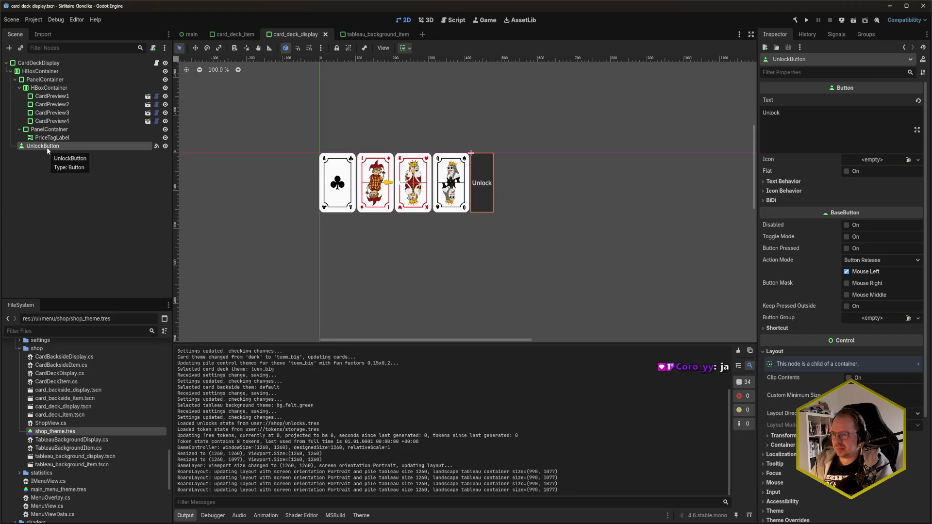
{"action": "left_click_drag", "start_coordinate": [47, 147], "coordinate": [52, 86]}
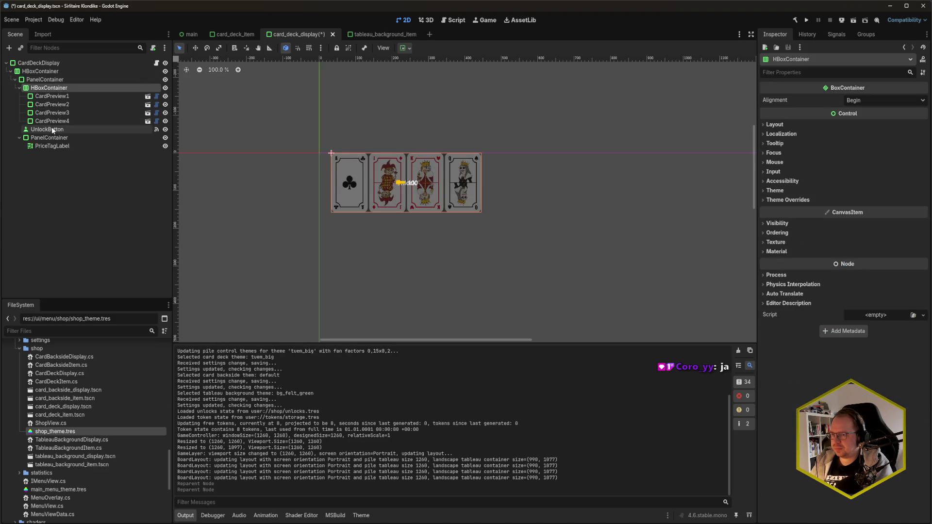
{"action": "left_click", "coordinate": [49, 130]}
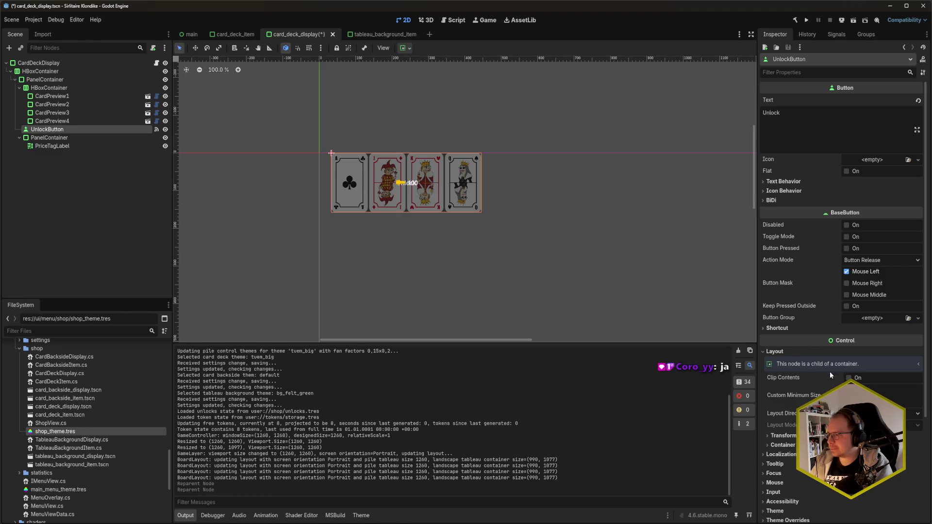
Set UnlockButton's vertical container sizing to Shrink Center and expand its icon and text behaviour sections.
{"action": "left_click", "coordinate": [783, 445]}
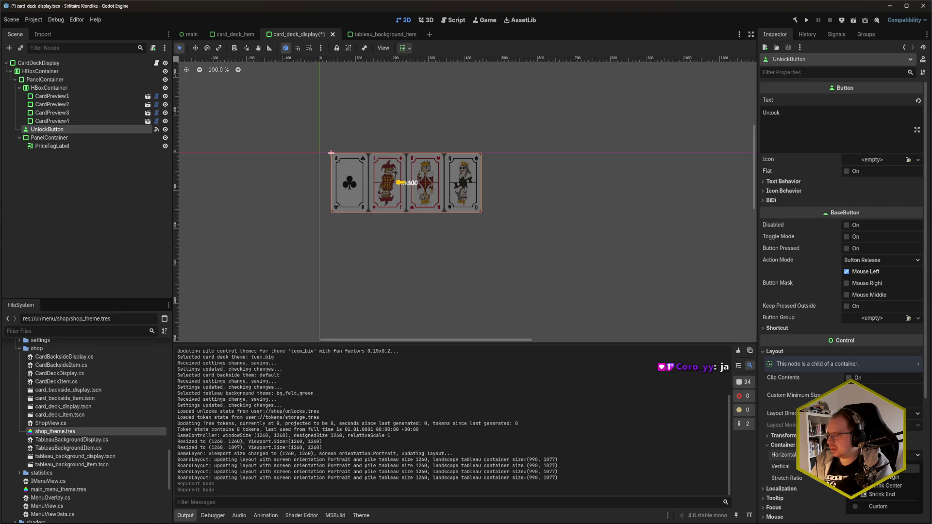
{"action": "left_click", "coordinate": [915, 466]}
{"action": "left_click", "coordinate": [884, 498]}
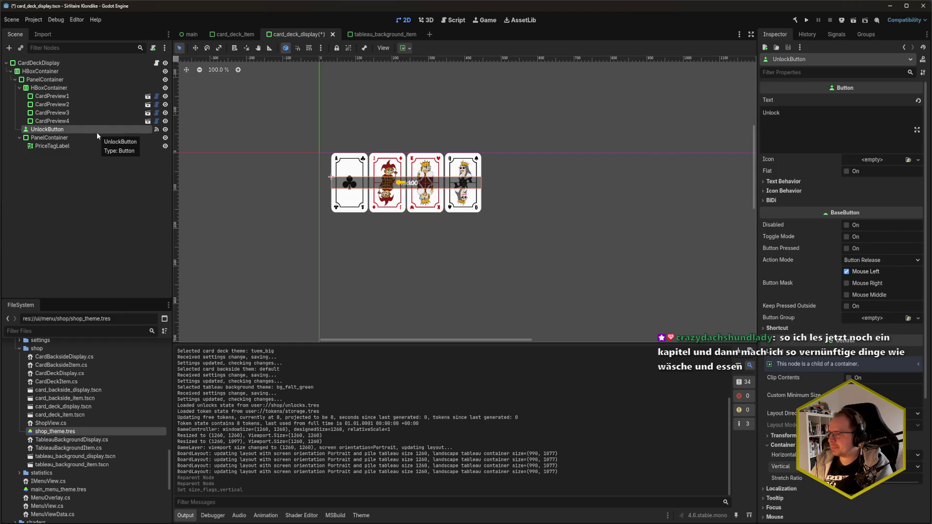
{"action": "left_click", "coordinate": [783, 190]}
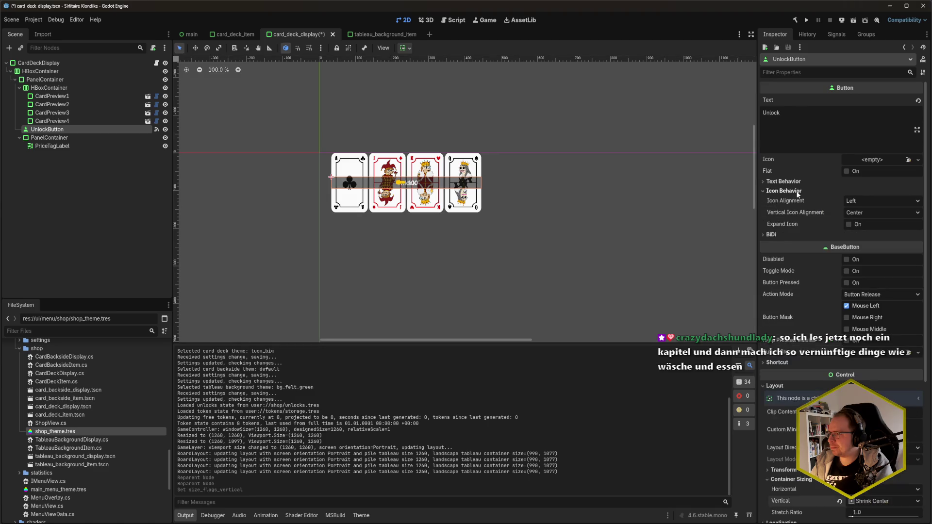
{"action": "left_click", "coordinate": [794, 182]}
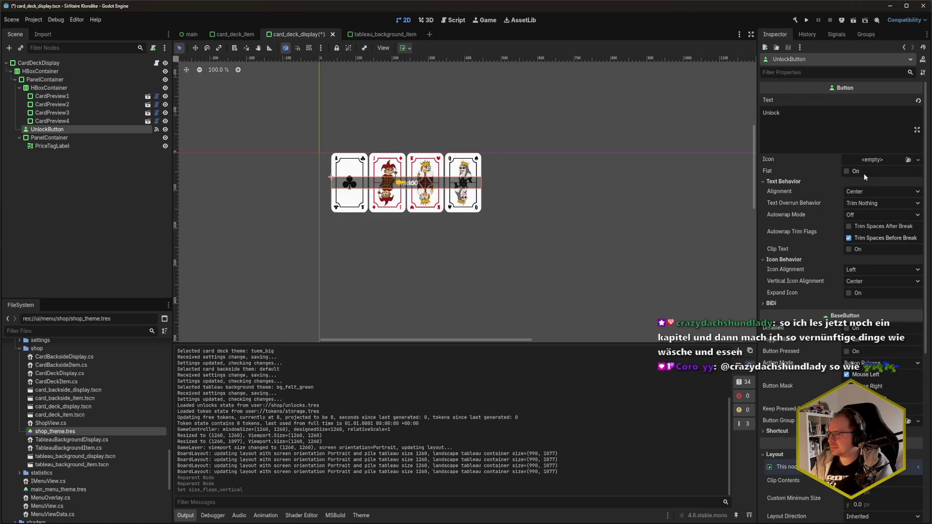
Check how the price tag shows its coin, then assign icon_coins.svg as UnlockButton's icon.
{"action": "left_click", "coordinate": [92, 149]}
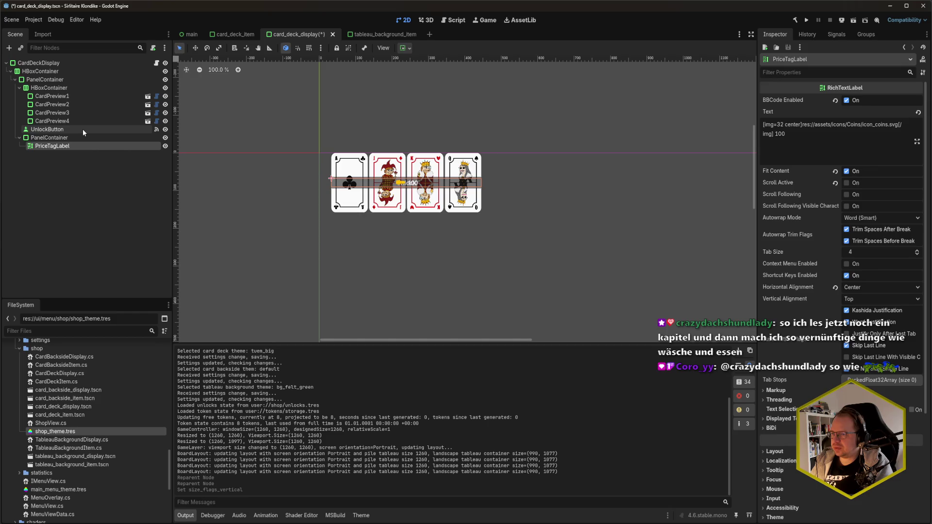
{"action": "left_click", "coordinate": [83, 129]}
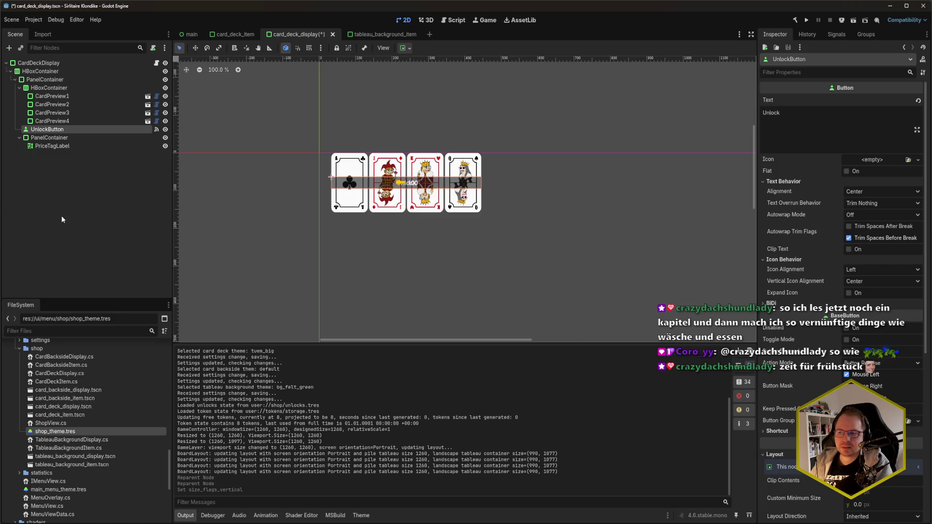
{"action": "scroll", "coordinate": [72, 465], "scroll_direction": "up", "scroll_amount": 5}
{"action": "scroll", "coordinate": [72, 463], "scroll_direction": "down", "scroll_amount": 10}
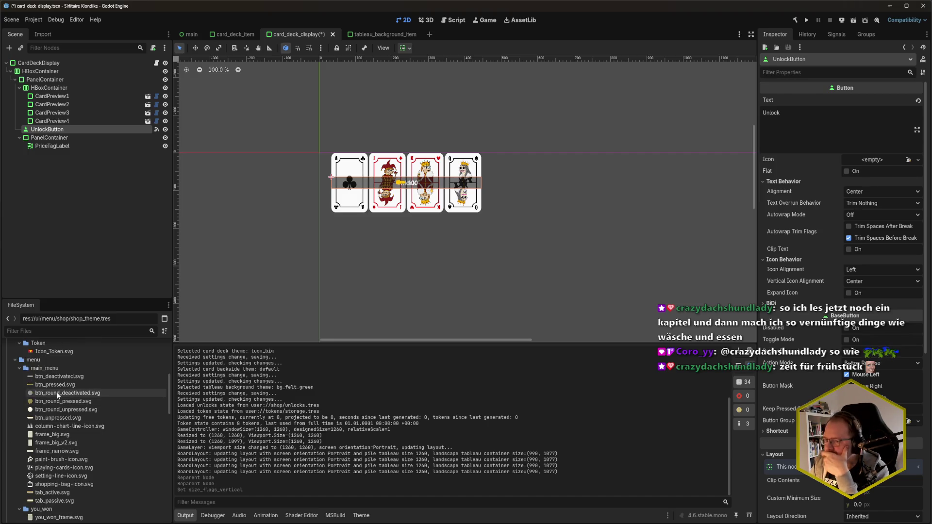
{"action": "scroll", "coordinate": [59, 403], "scroll_direction": "up", "scroll_amount": 5}
{"action": "scroll", "coordinate": [58, 399], "scroll_direction": "up", "scroll_amount": 2}
{"action": "mouse_move", "coordinate": [54, 363]}
{"action": "left_mouse_down"}
{"action": "mouse_move", "coordinate": [437, 203]}
{"action": "mouse_move", "coordinate": [899, 153]}
{"action": "mouse_move", "coordinate": [893, 160]}
{"action": "left_mouse_up"}
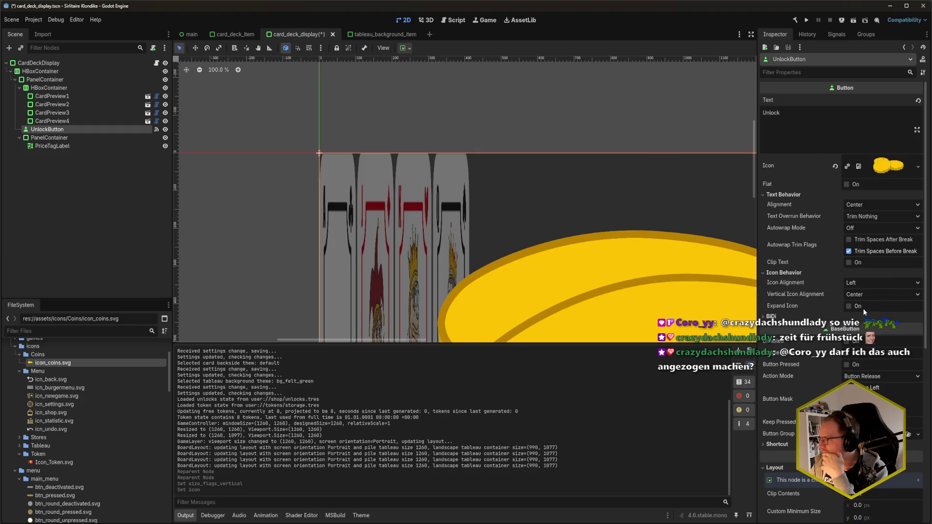
Enable Expand Icon, set Icon Alignment to Center, and hide the price-tag PanelContainer.
{"action": "left_click", "coordinate": [850, 306]}
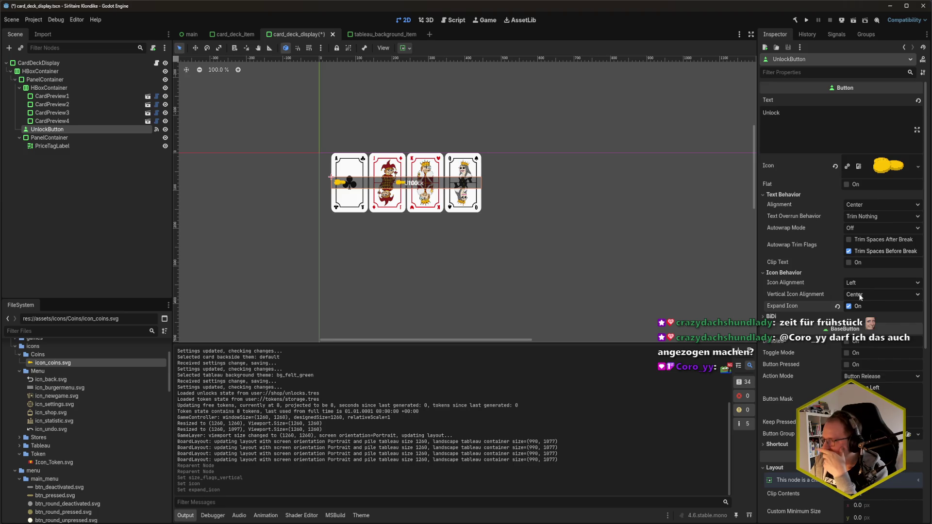
{"action": "left_click", "coordinate": [872, 281]}
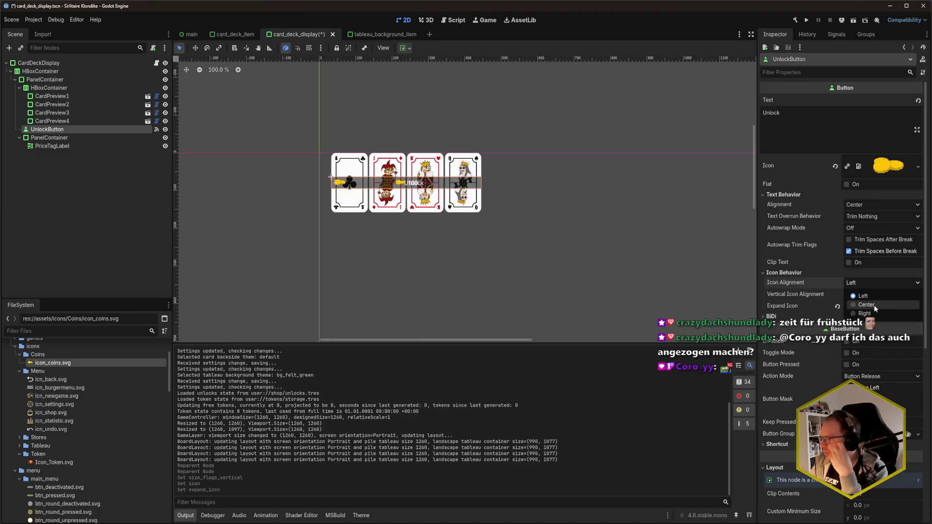
{"action": "left_click", "coordinate": [873, 305]}
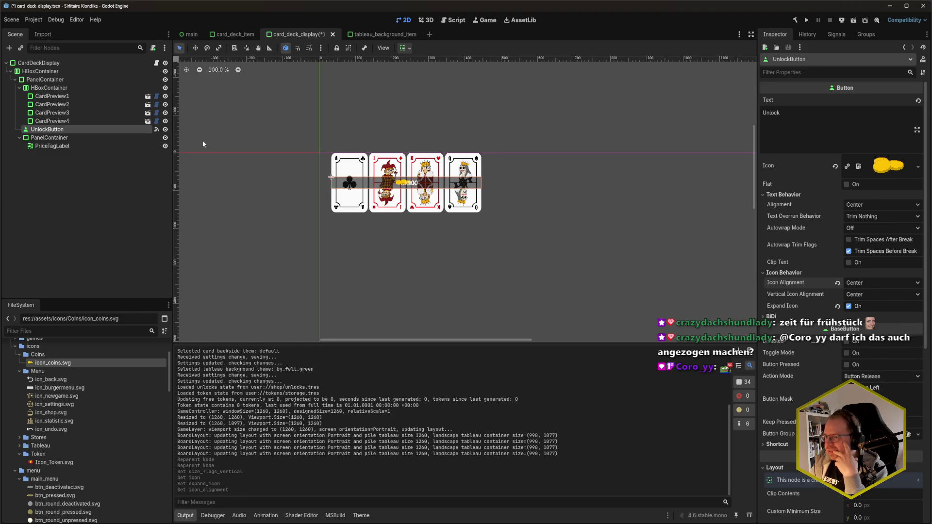
{"action": "left_click", "coordinate": [166, 138]}
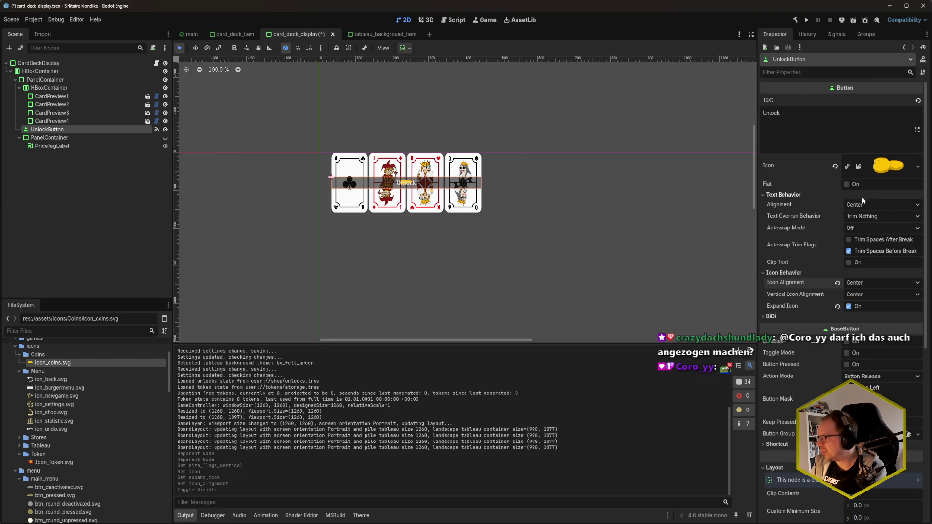
{"action": "left_click", "coordinate": [846, 184]}
{"action": "left_click", "coordinate": [846, 185]}
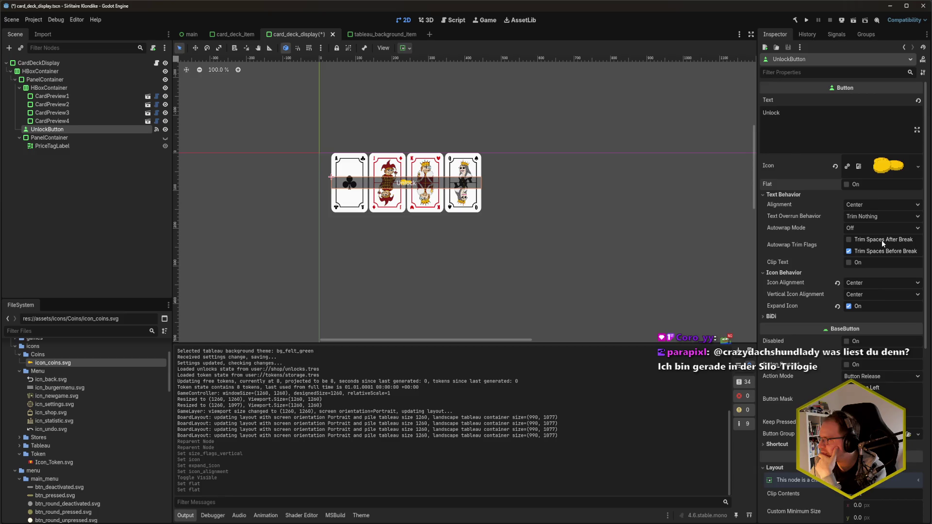
{"action": "left_click", "coordinate": [852, 263]}
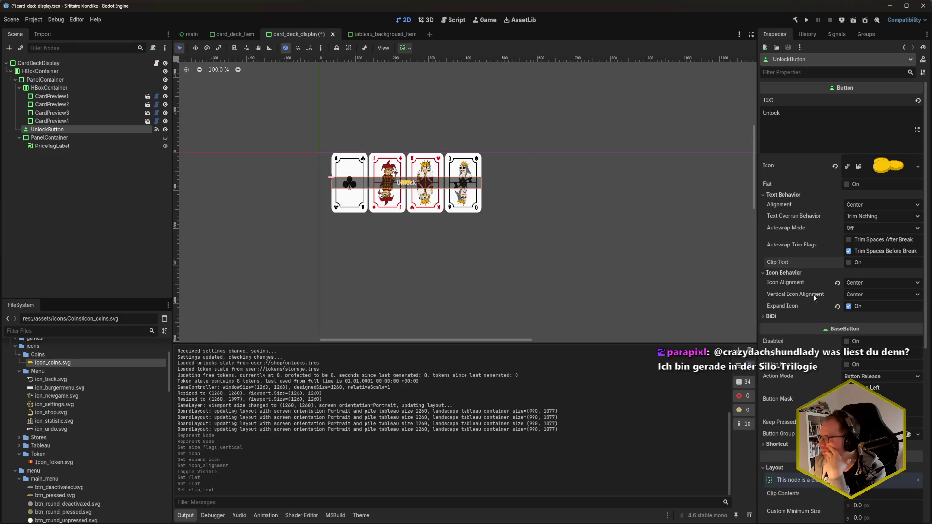
{"action": "left_click", "coordinate": [787, 316]}
{"action": "left_click", "coordinate": [787, 316]}
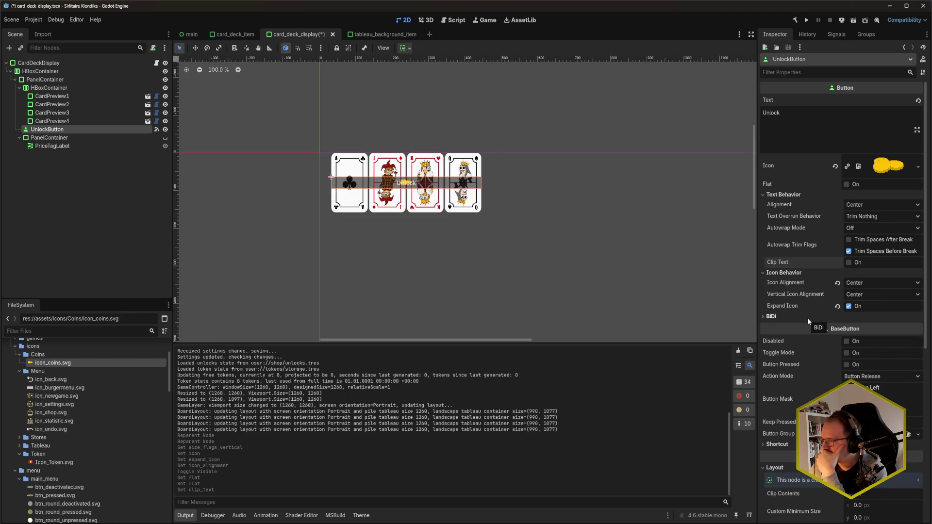
{"action": "mouse_move", "coordinate": [791, 306]}
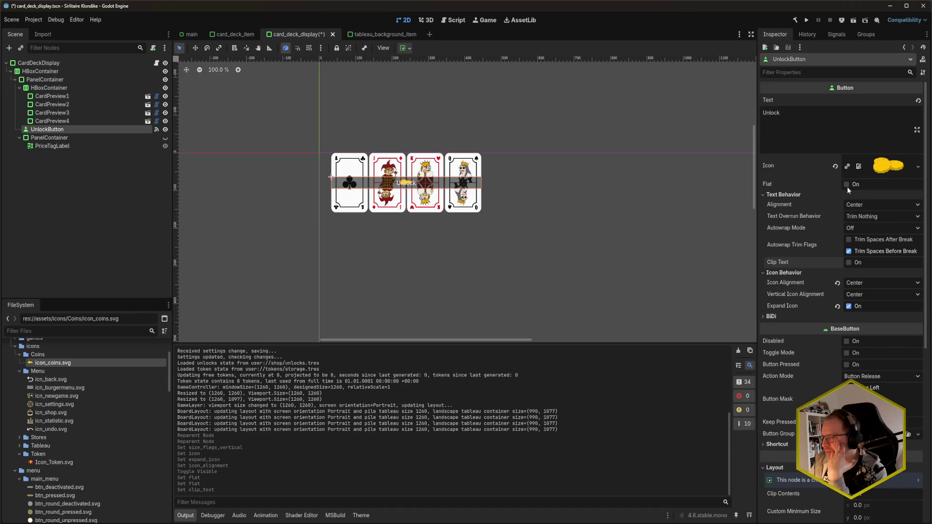
{"action": "scroll", "coordinate": [847, 188], "scroll_direction": "down", "scroll_amount": 6}
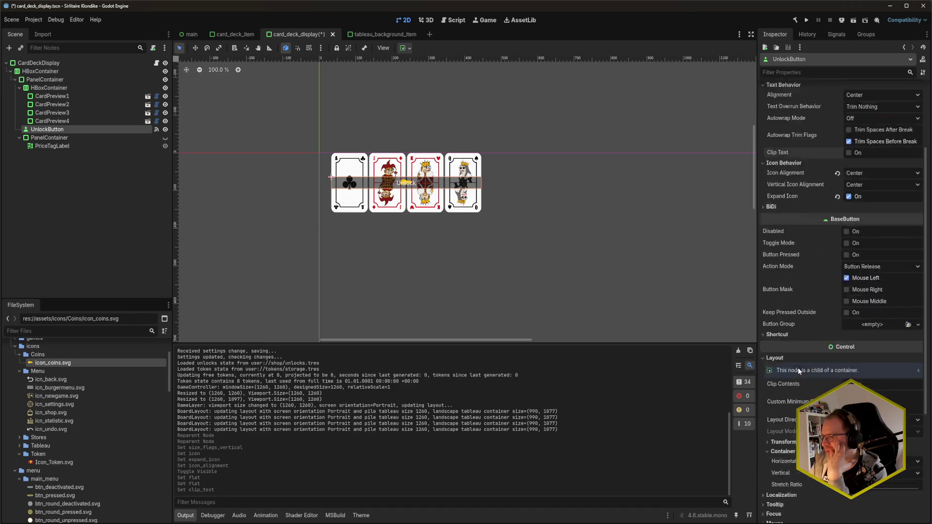
{"action": "left_click", "coordinate": [793, 397]}
{"action": "scroll", "coordinate": [793, 397], "scroll_direction": "down", "scroll_amount": 1}
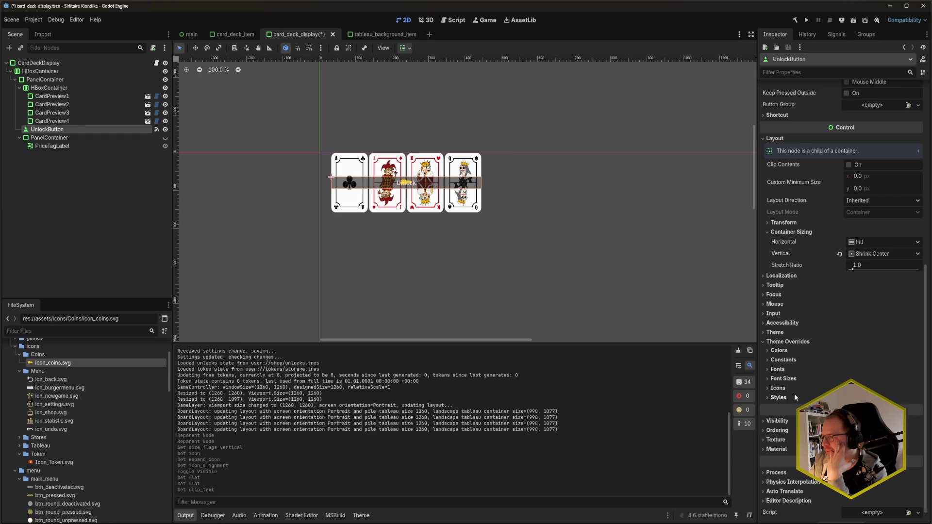
{"action": "left_click", "coordinate": [783, 360]}
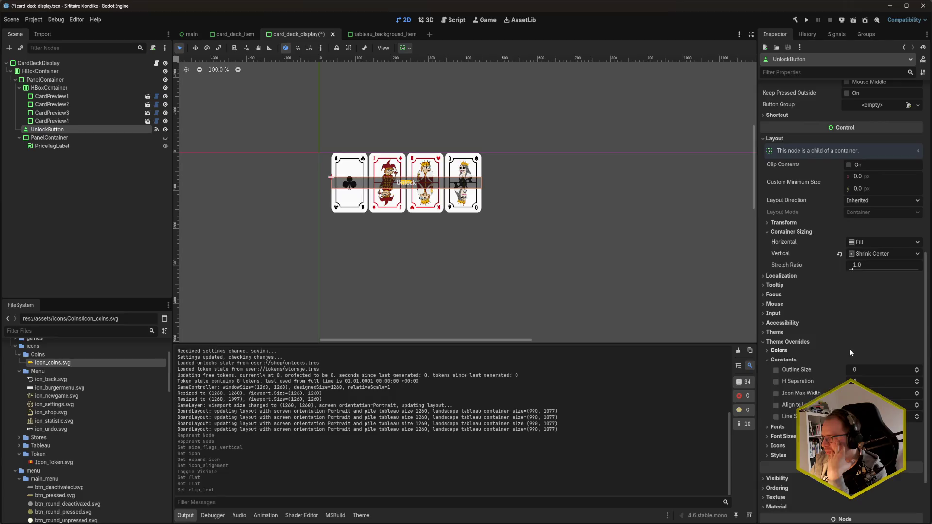
{"action": "left_click", "coordinate": [776, 382]}
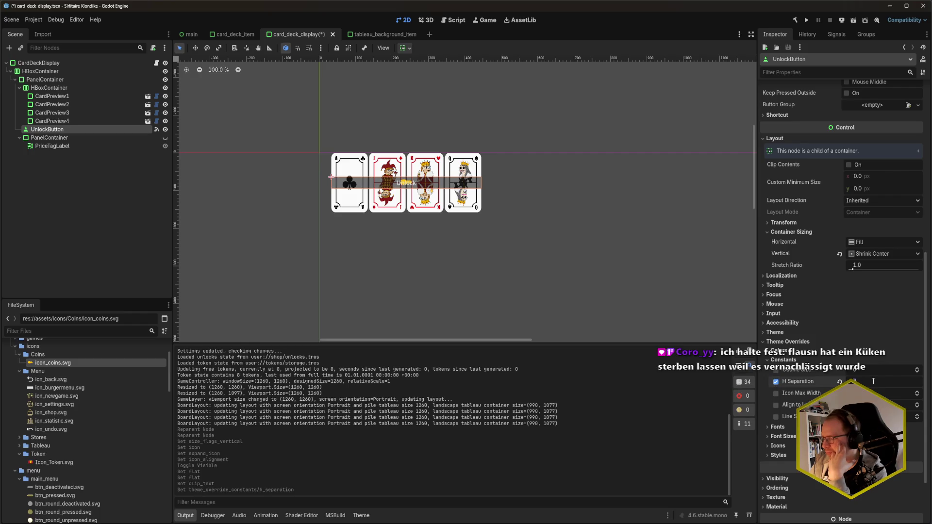
{"action": "type", "text": "10"}
{"action": "key", "text": "Return"}
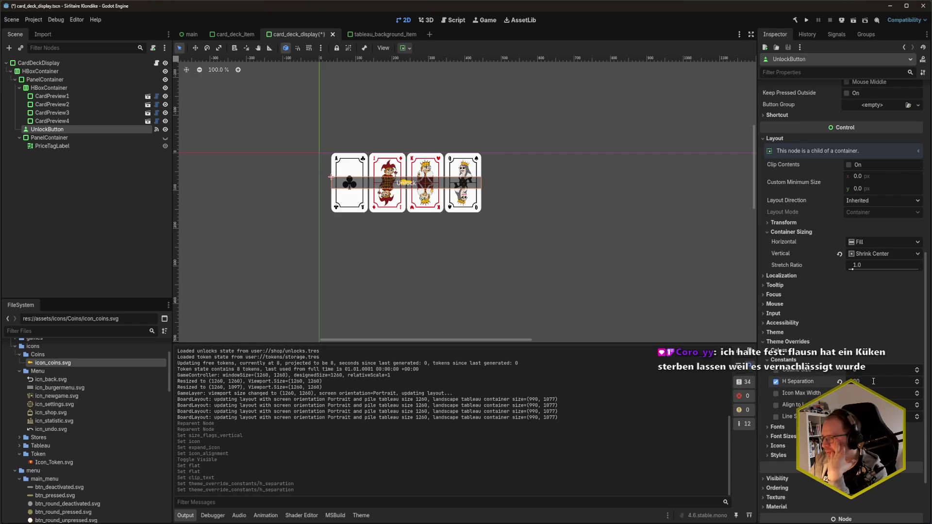
{"action": "left_click", "coordinate": [776, 382]}
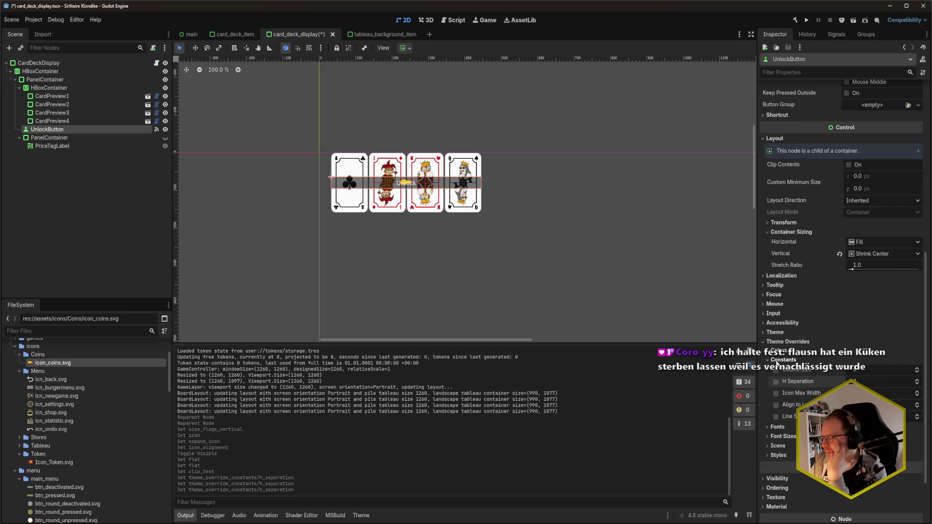
{"action": "left_click", "coordinate": [781, 360]}
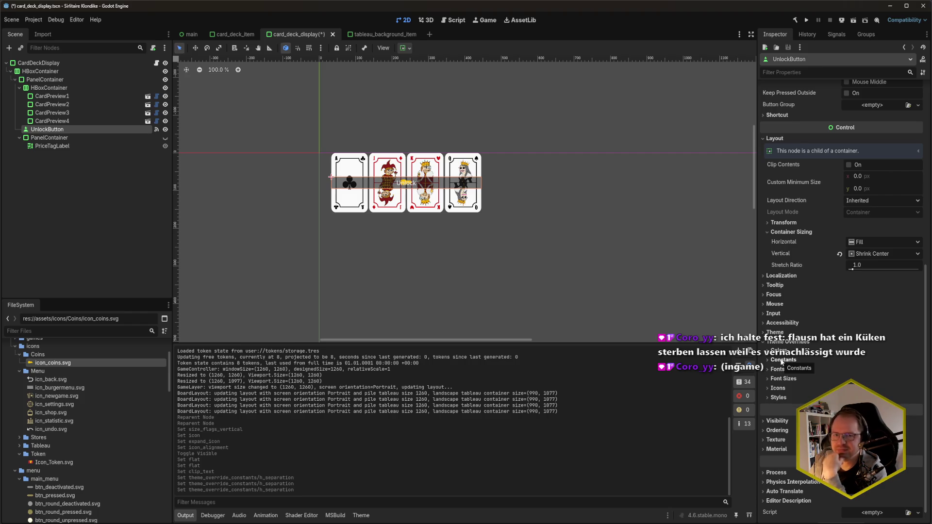
{"action": "left_click", "coordinate": [779, 398]}
{"action": "scroll", "coordinate": [799, 369], "scroll_direction": "down", "scroll_amount": 3}
{"action": "scroll", "coordinate": [791, 350], "scroll_direction": "up", "scroll_amount": 2}
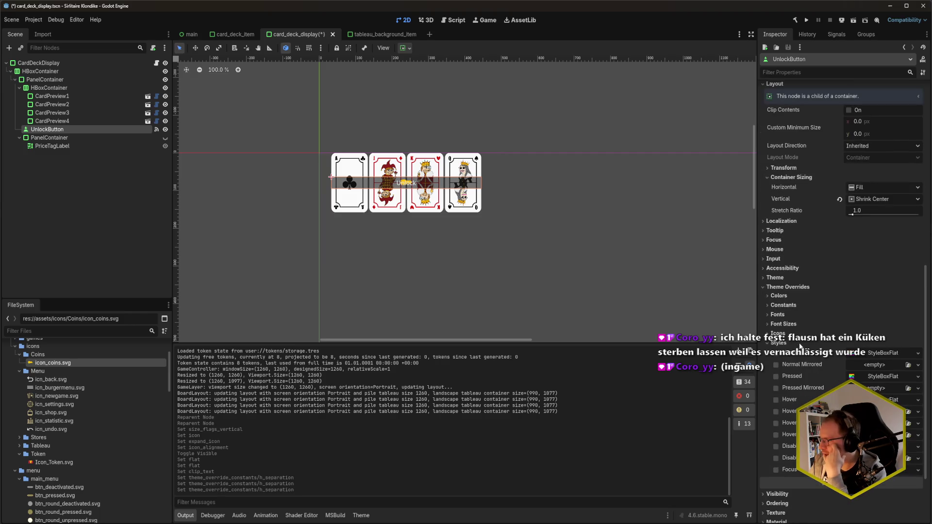
{"action": "left_click", "coordinate": [778, 342]}
{"action": "left_click", "coordinate": [779, 374]}
{"action": "left_click", "coordinate": [782, 374]}
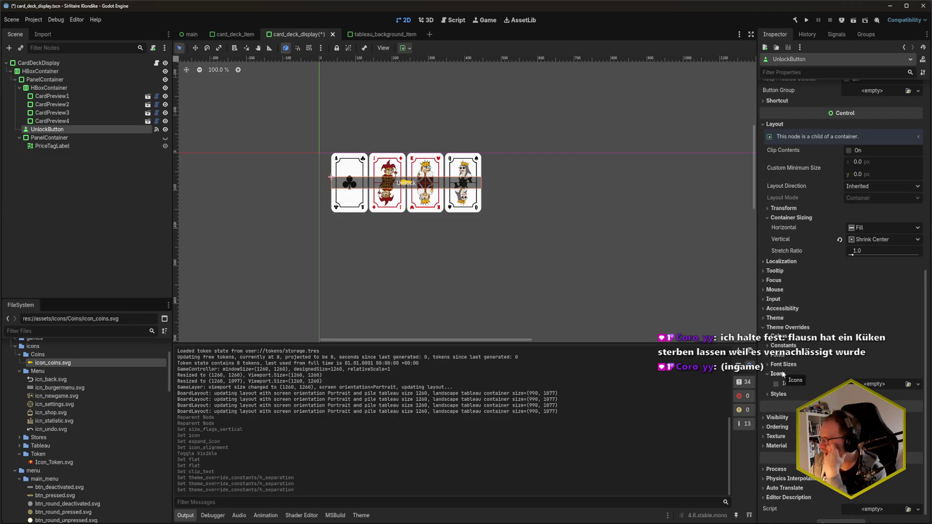
{"action": "scroll", "coordinate": [784, 329], "scroll_direction": "up", "scroll_amount": 8}
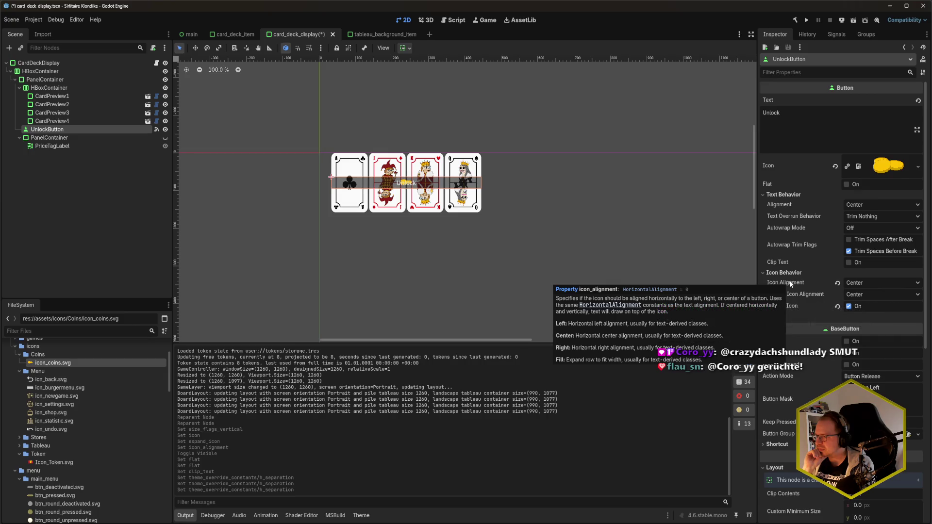
Leave Vertical Icon Alignment at Center and turn Expand Icon off.
{"action": "left_click", "coordinate": [886, 297]}
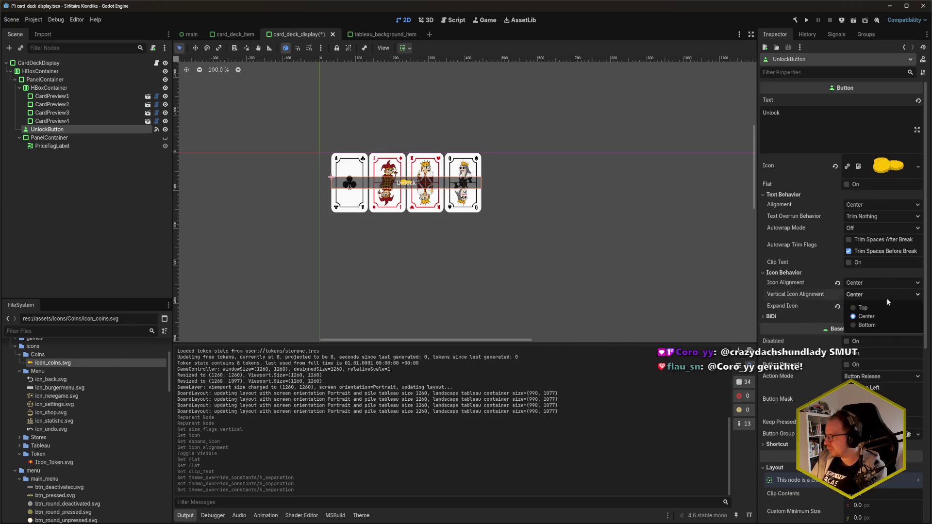
{"action": "left_click", "coordinate": [874, 295]}
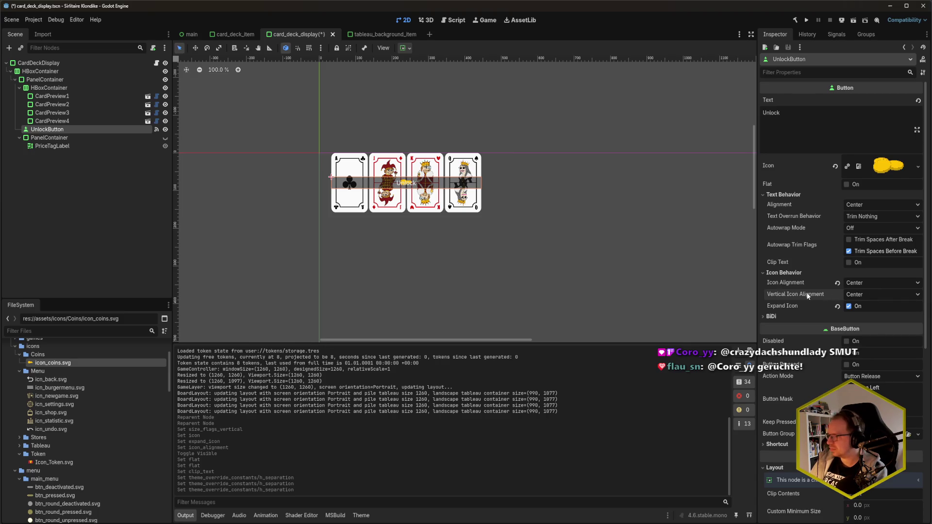
{"action": "mouse_move", "coordinate": [808, 296]}
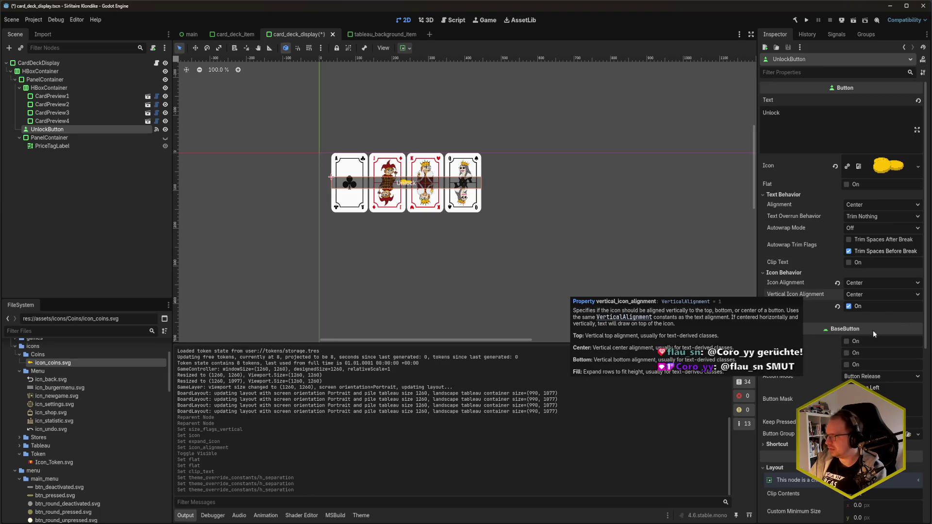
{"action": "mouse_move", "coordinate": [781, 307]}
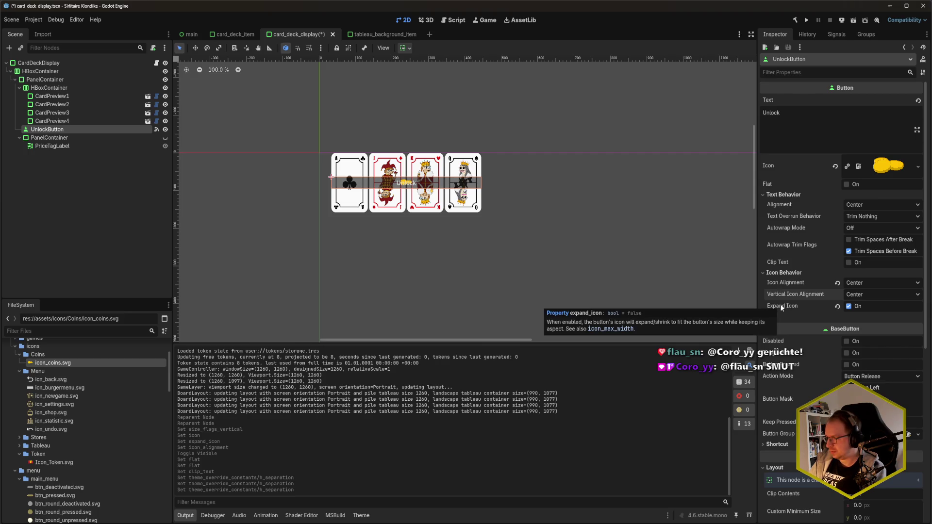
{"action": "left_click", "coordinate": [863, 306]}
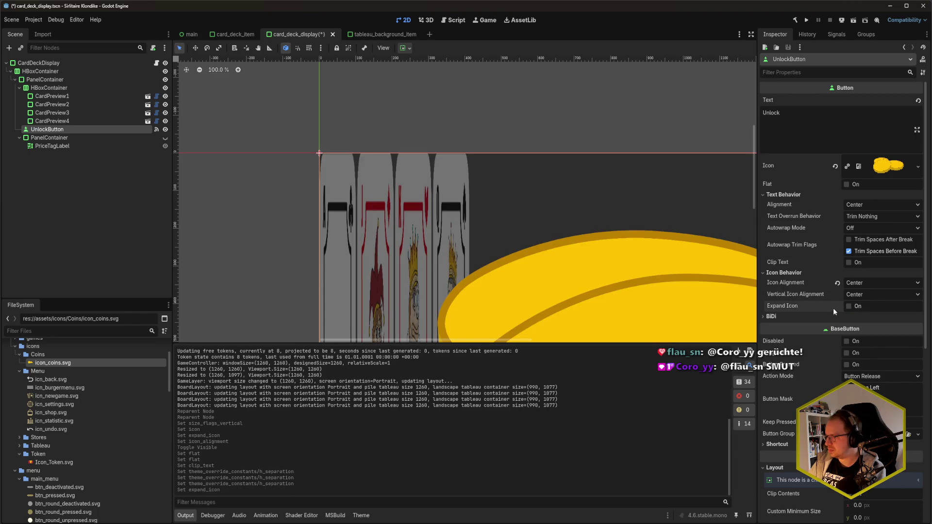
{"action": "scroll", "coordinate": [829, 308], "scroll_direction": "down", "scroll_amount": 2}
{"action": "scroll", "coordinate": [826, 308], "scroll_direction": "up", "scroll_amount": 2}
Re-enable Expand Icon, keep horizontal alignment centred, and set Vertical Icon Alignment to Bottom.
{"action": "left_click", "coordinate": [867, 293]}
{"action": "left_click", "coordinate": [867, 293]}
{"action": "left_click", "coordinate": [858, 305]}
{"action": "left_click", "coordinate": [860, 284]}
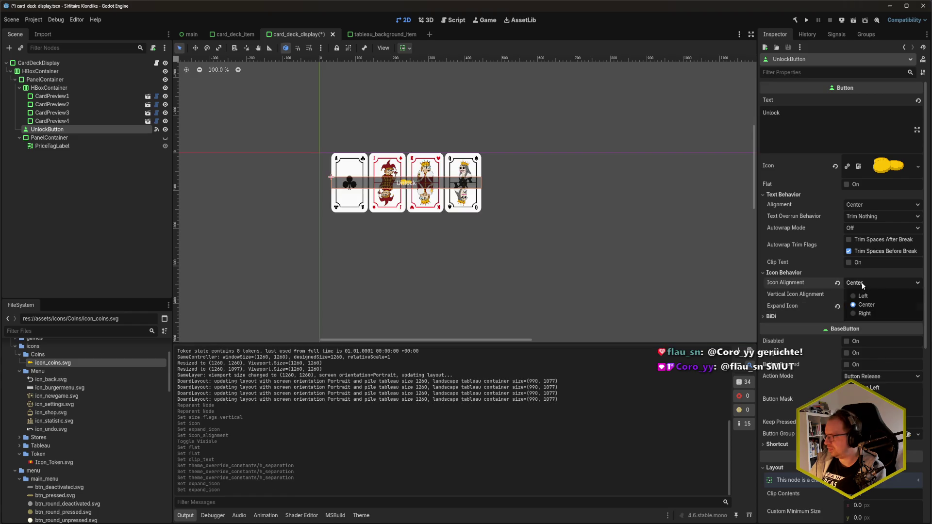
{"action": "left_click", "coordinate": [861, 282]}
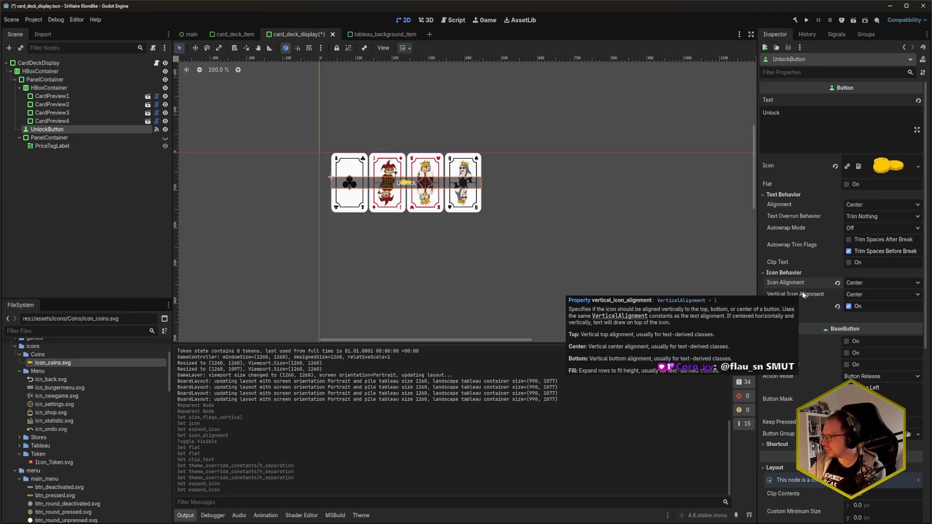
{"action": "left_click", "coordinate": [866, 296]}
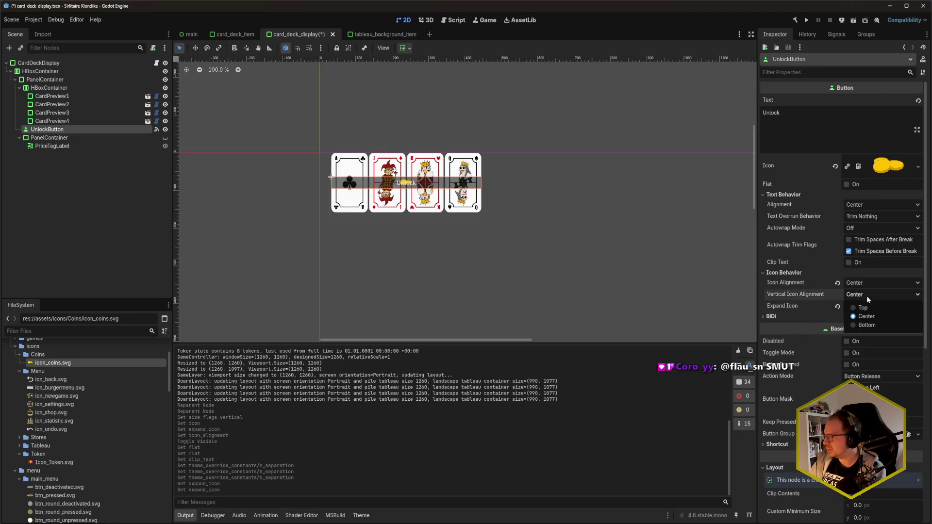
{"action": "left_click", "coordinate": [866, 324]}
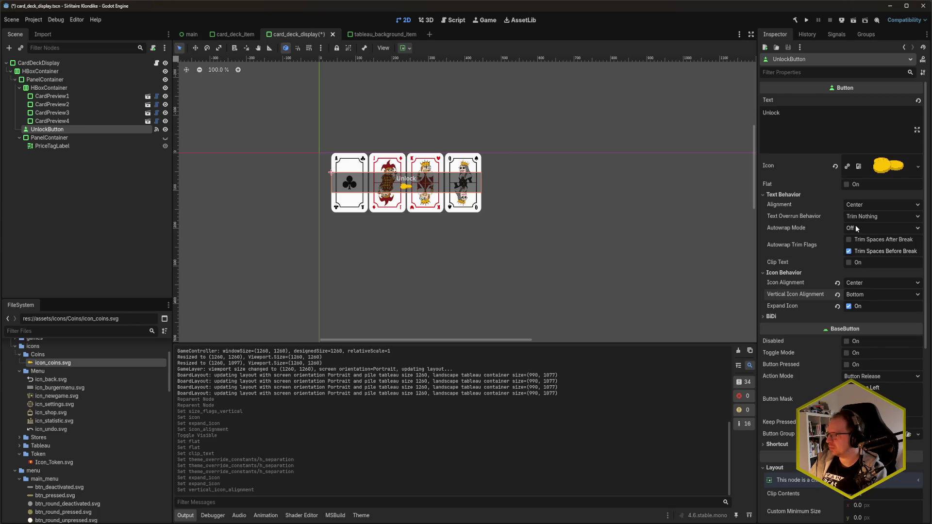
{"action": "mouse_move", "coordinate": [790, 216]}
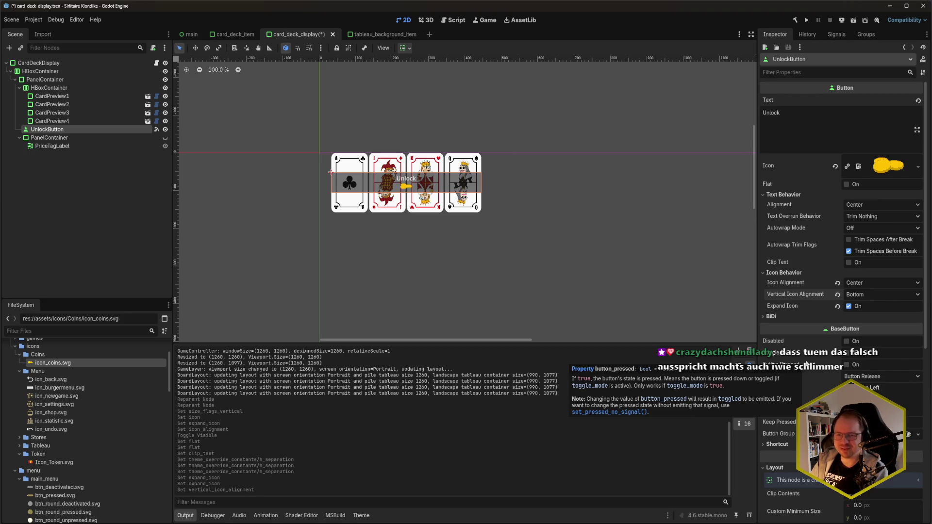
Set UnlockButton's Vertical Icon Alignment to Top so the coin sits above the text.
{"action": "left_click", "coordinate": [782, 314]}
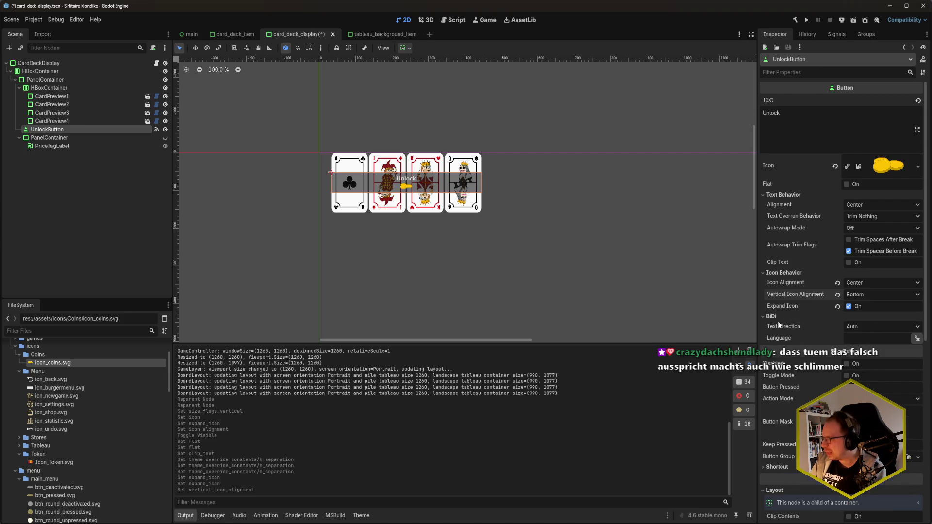
{"action": "left_click", "coordinate": [772, 317]}
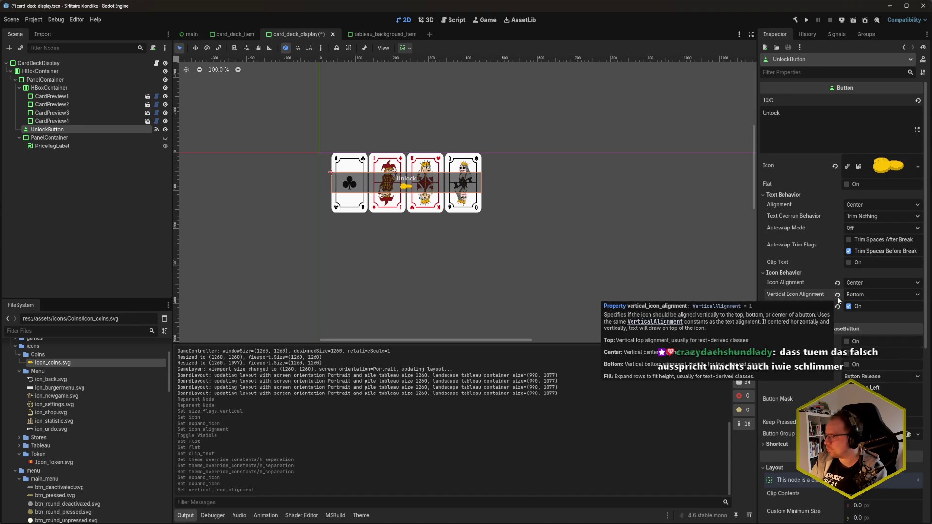
{"action": "left_click", "coordinate": [864, 295]}
{"action": "left_click", "coordinate": [873, 307]}
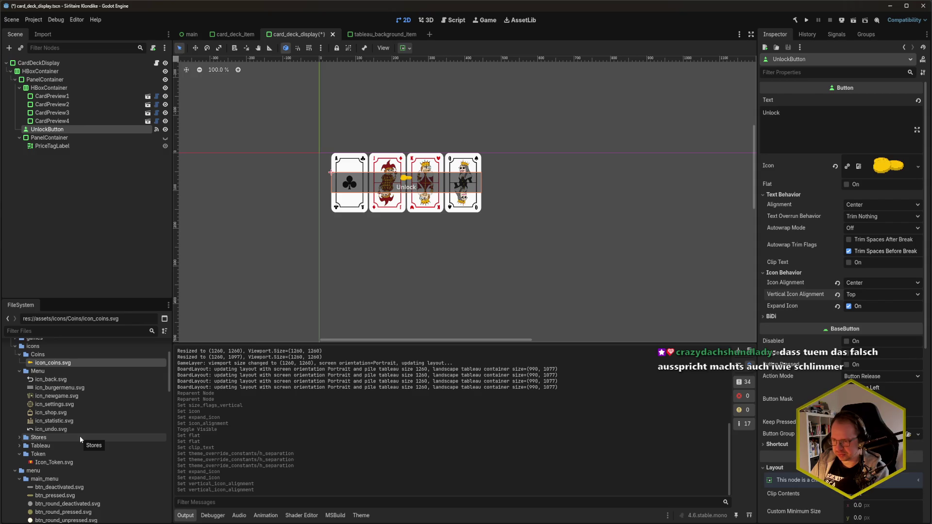
Scroll the FileSystem dock down to game_button.tscn.
{"action": "scroll", "coordinate": [79, 439], "scroll_direction": "down", "scroll_amount": 10}
{"action": "scroll", "coordinate": [85, 438], "scroll_direction": "down", "scroll_amount": 10}
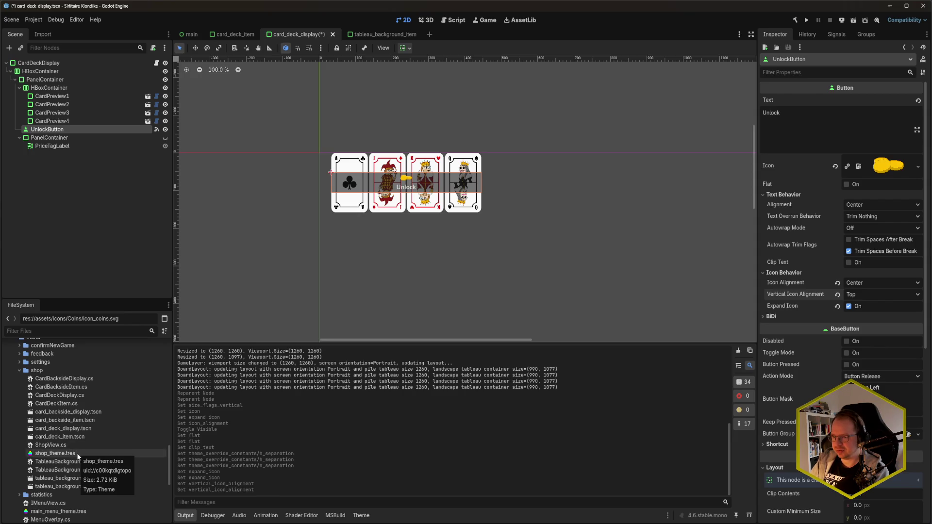
{"action": "scroll", "coordinate": [77, 453], "scroll_direction": "down", "scroll_amount": 3}
{"action": "scroll", "coordinate": [80, 445], "scroll_direction": "down", "scroll_amount": 9}
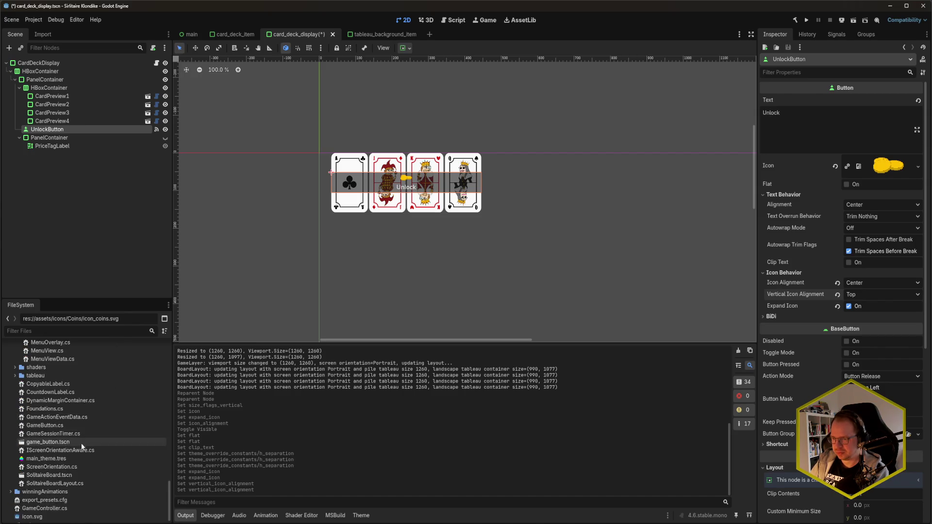
Open game_button.tscn, review GameButton's Theme Overrides styles, then close it and return to main.
{"action": "double_click", "coordinate": [76, 443]}
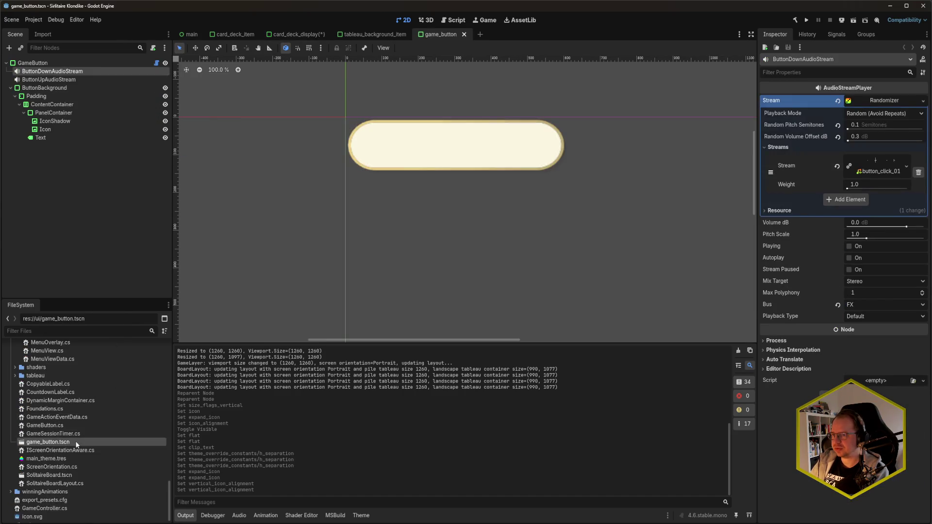
{"action": "left_click", "coordinate": [54, 63]}
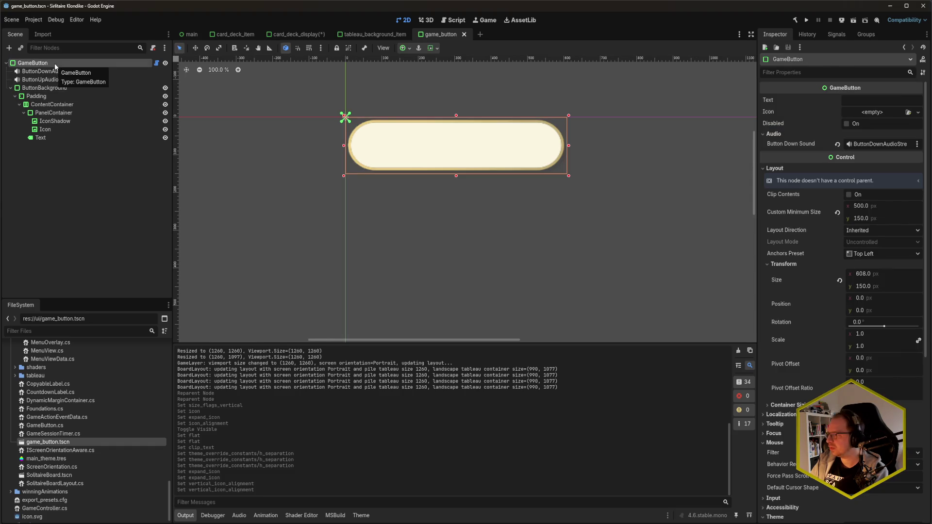
{"action": "scroll", "coordinate": [828, 356], "scroll_direction": "down", "scroll_amount": 5}
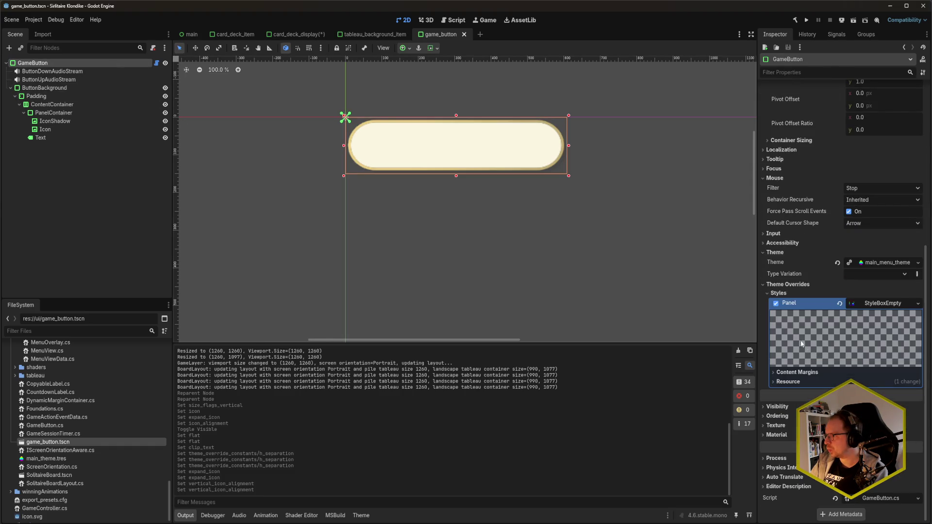
{"action": "left_click", "coordinate": [783, 294]}
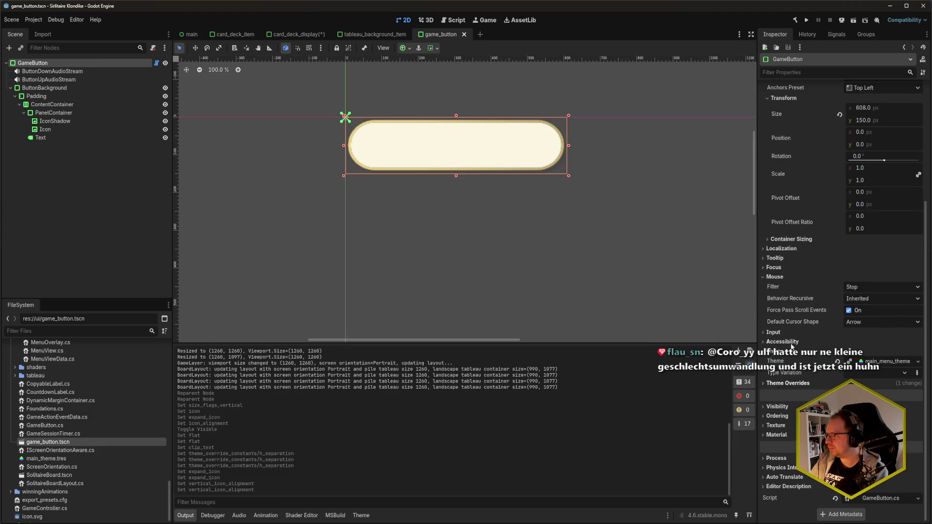
{"action": "scroll", "coordinate": [796, 331], "scroll_direction": "up", "scroll_amount": 5}
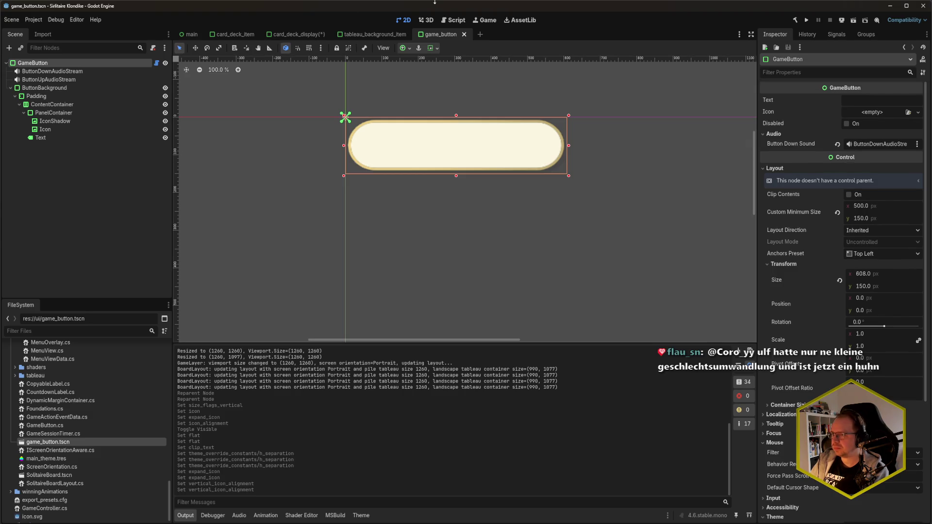
{"action": "middle_click", "coordinate": [432, 38]}
{"action": "left_click", "coordinate": [189, 34]}
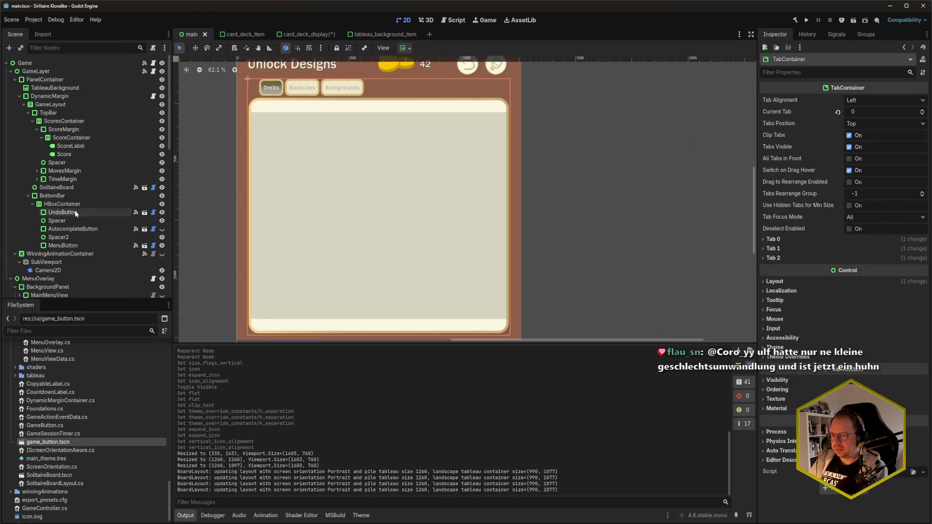
Inspect UndoButton, open main_theme.tres in the Theme editor, then view the Codecks mockup full size.
{"action": "left_click", "coordinate": [97, 212]}
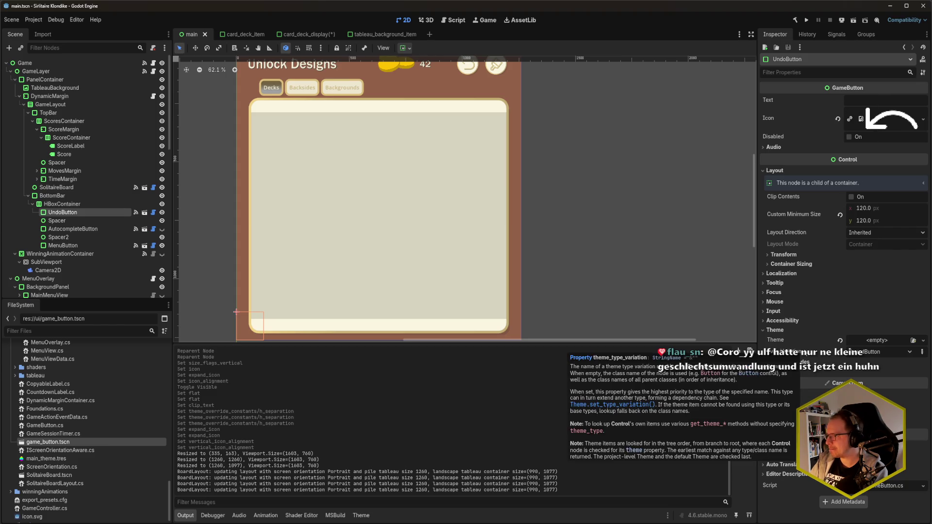
{"action": "double_click", "coordinate": [46, 459]}
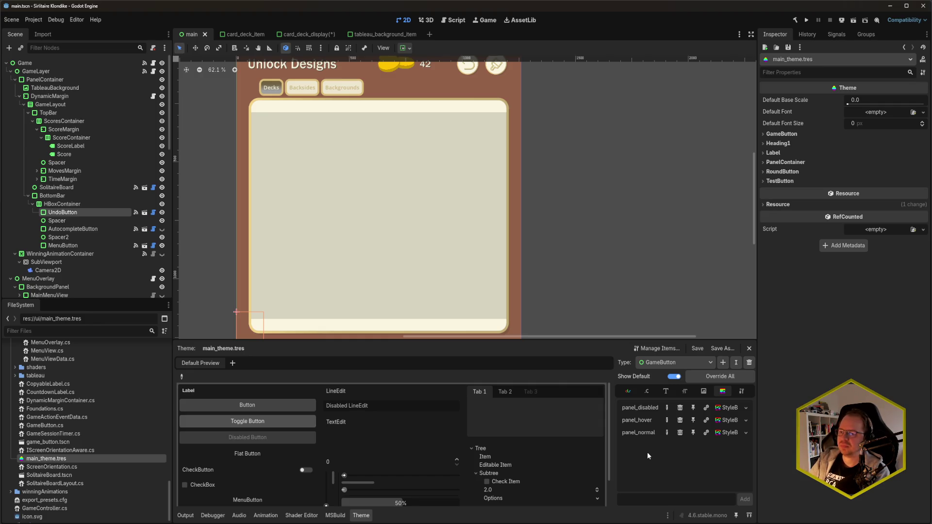
{"action": "mouse_move", "coordinate": [56, 523]}
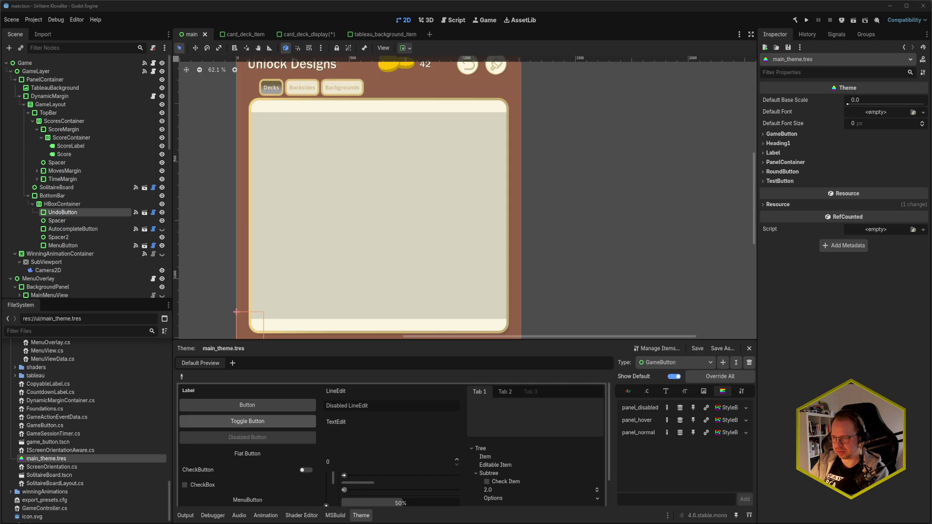
{"action": "left_click", "coordinate": [46, 490]}
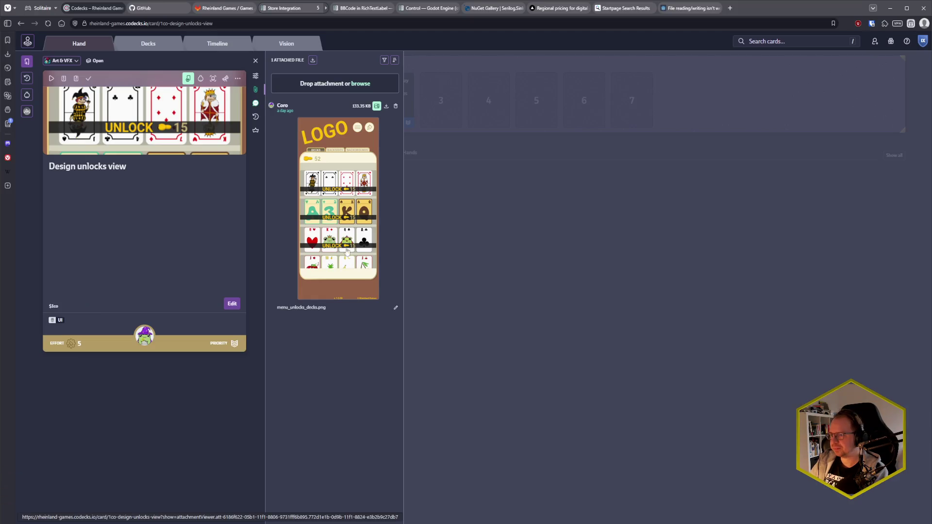
{"action": "left_click", "coordinate": [345, 234]}
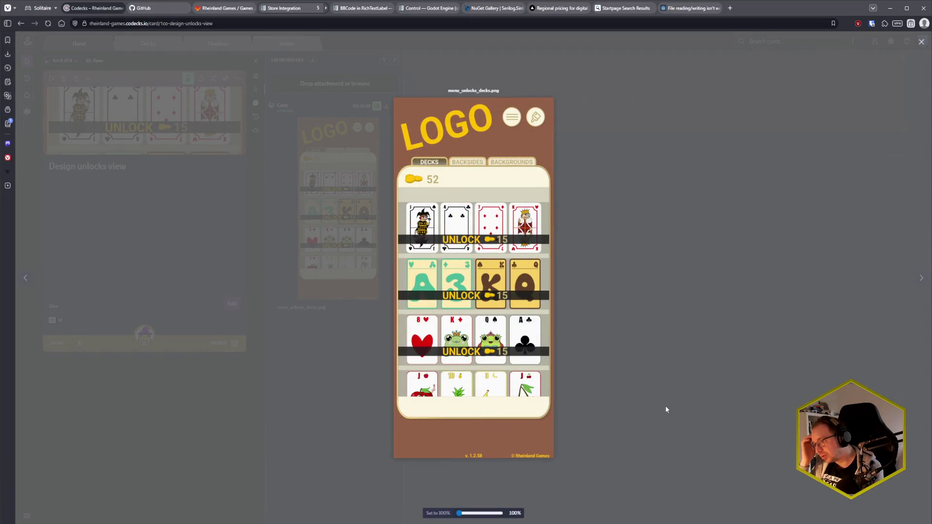
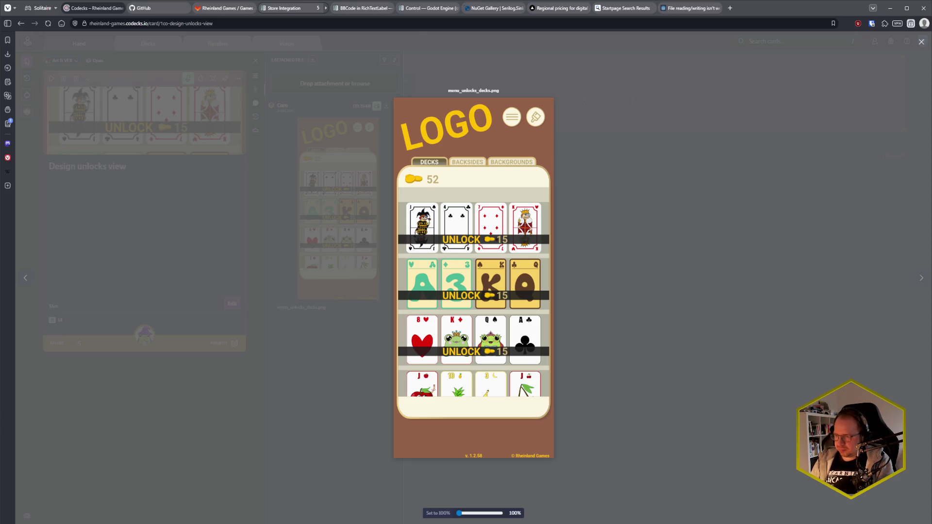
Switch back to Godot and pan the main scene up toward the menu's top.
{"action": "key", "text": "alt+Tab"}
{"action": "mouse_move", "coordinate": [325, 242]}
{"action": "left_mouse_down"}
{"action": "mouse_move", "coordinate": [344, 202]}
{"action": "mouse_move", "coordinate": [353, 218]}
{"action": "left_mouse_up"}
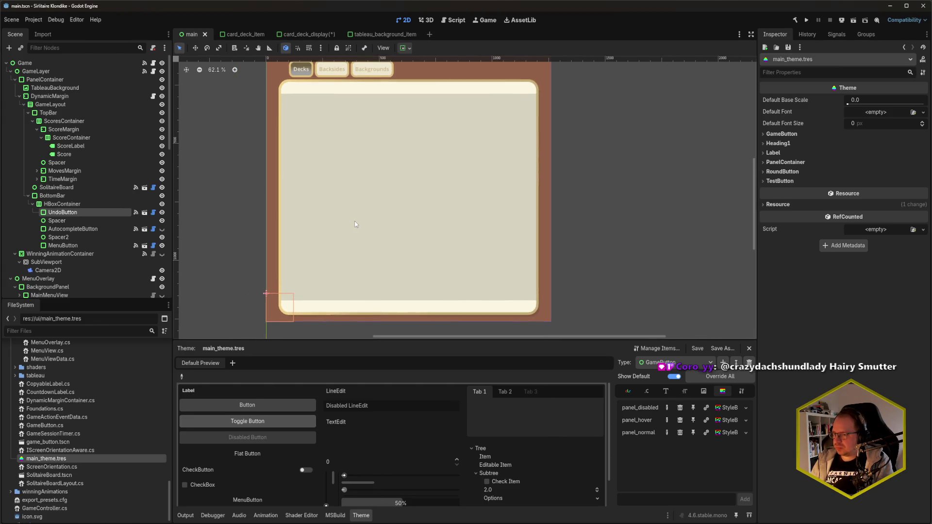
Save the card_deck_display scene, then open game_button.tscn from the FileSystem dock.
{"action": "scroll", "coordinate": [83, 208], "scroll_direction": "down", "scroll_amount": 5}
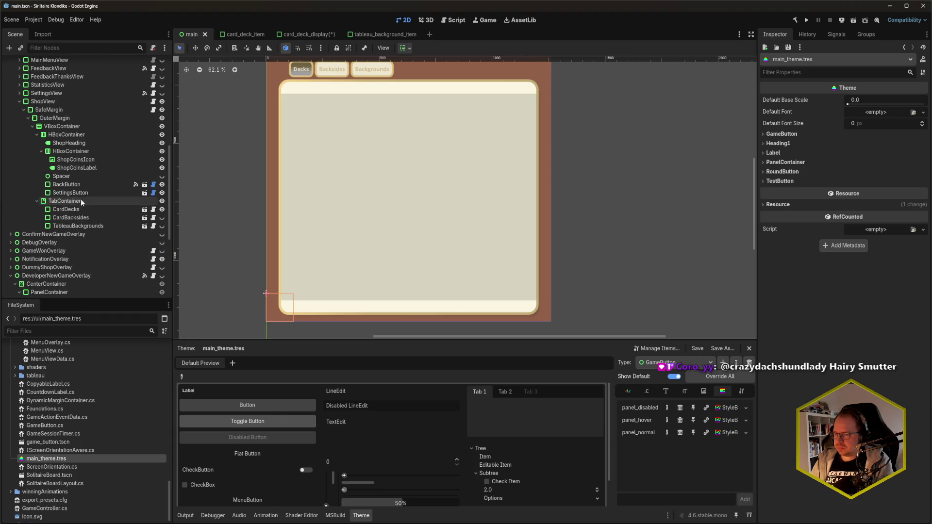
{"action": "left_click", "coordinate": [303, 34]}
{"action": "scroll", "coordinate": [429, 205], "scroll_direction": "up", "scroll_amount": 1}
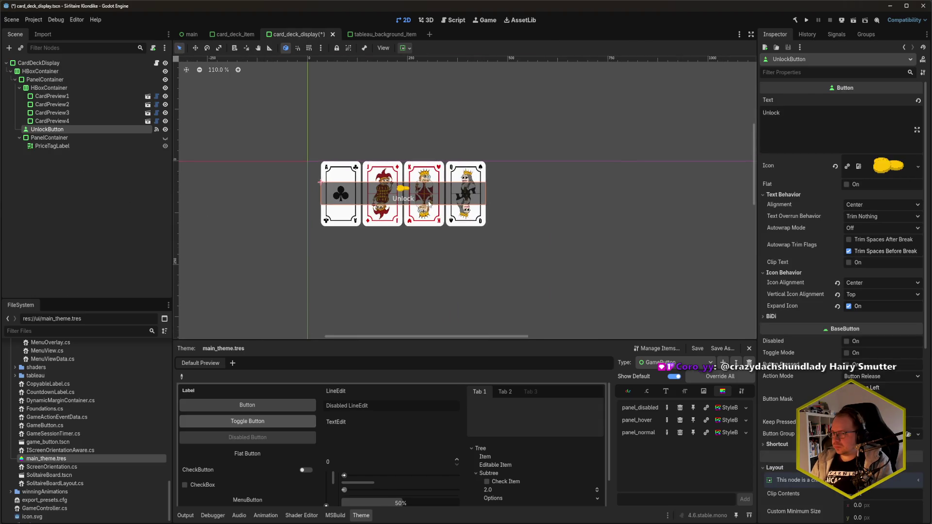
{"action": "key", "text": "ctrl+s"}
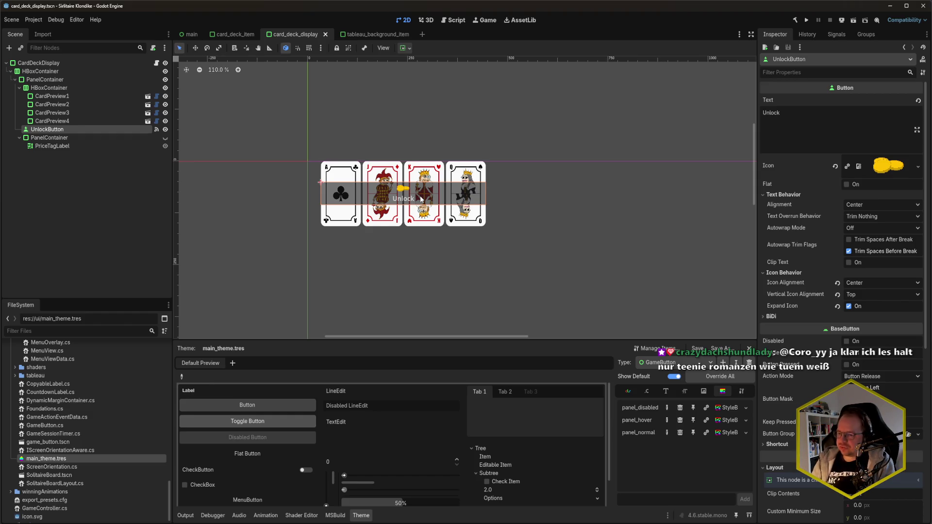
{"action": "double_click", "coordinate": [60, 442]}
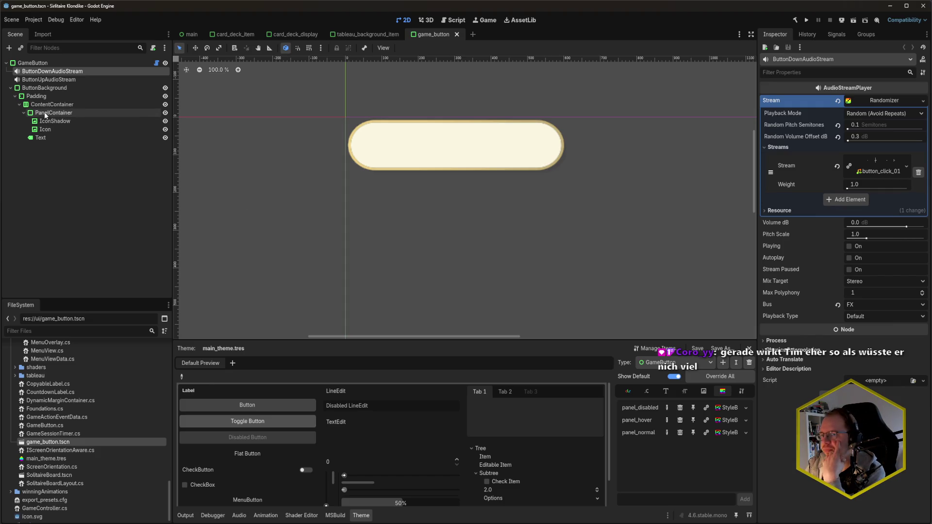
Inspect the game button's PanelContainer and Text nodes, then go to the browser mockup.
{"action": "left_click", "coordinate": [61, 113]}
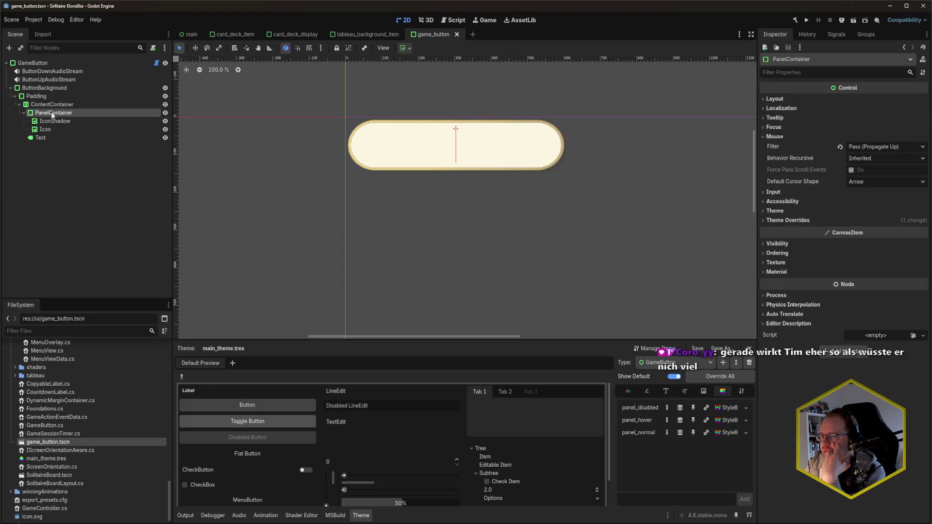
{"action": "left_click", "coordinate": [48, 138]}
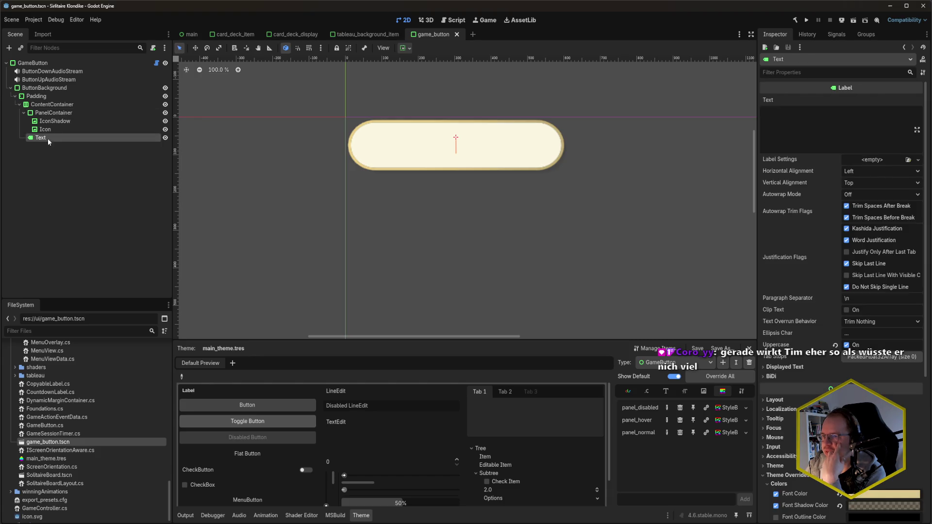
{"action": "key", "text": "alt+Tab"}
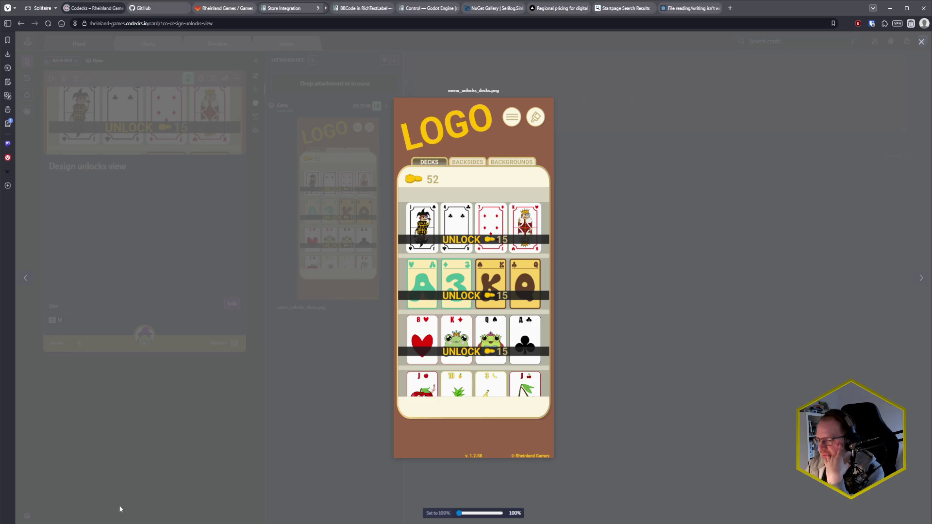
Bring the Godot editor window to the front from the taskbar previews.
{"action": "left_click", "coordinate": [6, 511]}
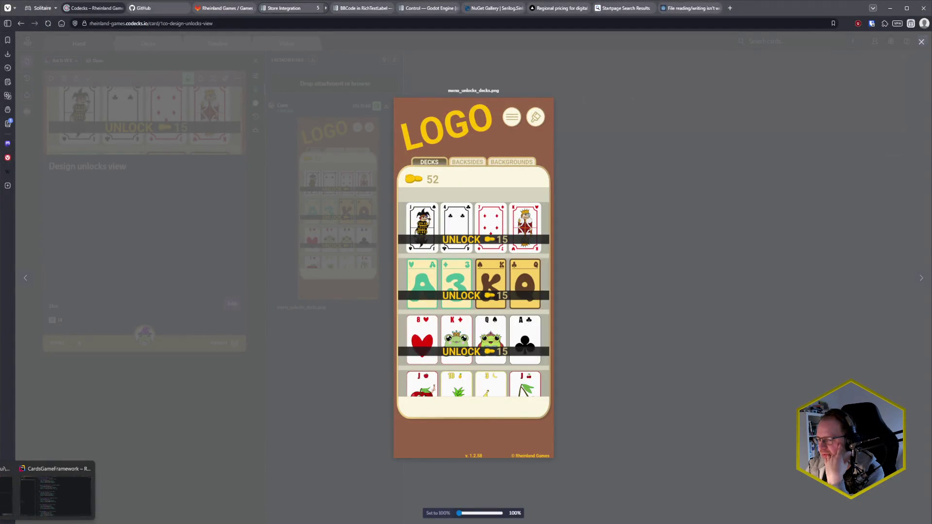
{"action": "left_click", "coordinate": [7, 493]}
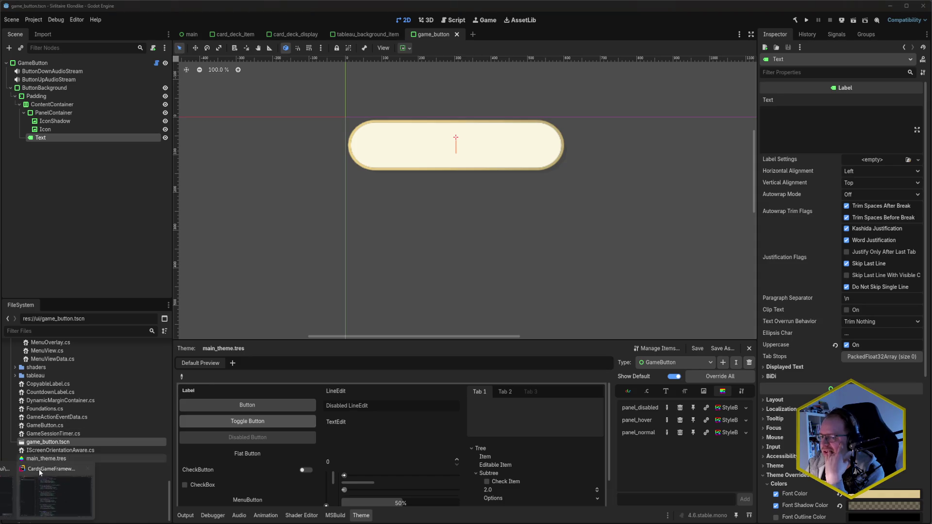
Open GameButton.cs in Rider through Search Everywhere.
{"action": "left_click", "coordinate": [40, 471]}
{"action": "left_click", "coordinate": [405, 262]}
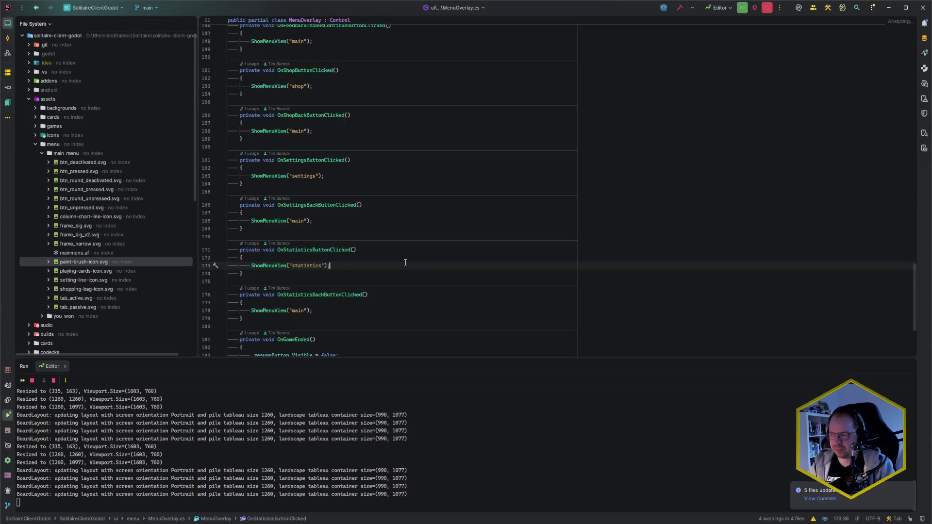
{"action": "key", "text": "ctrl+t"}
{"action": "type", "text": "GameButton"}
{"action": "key", "text": "Return"}
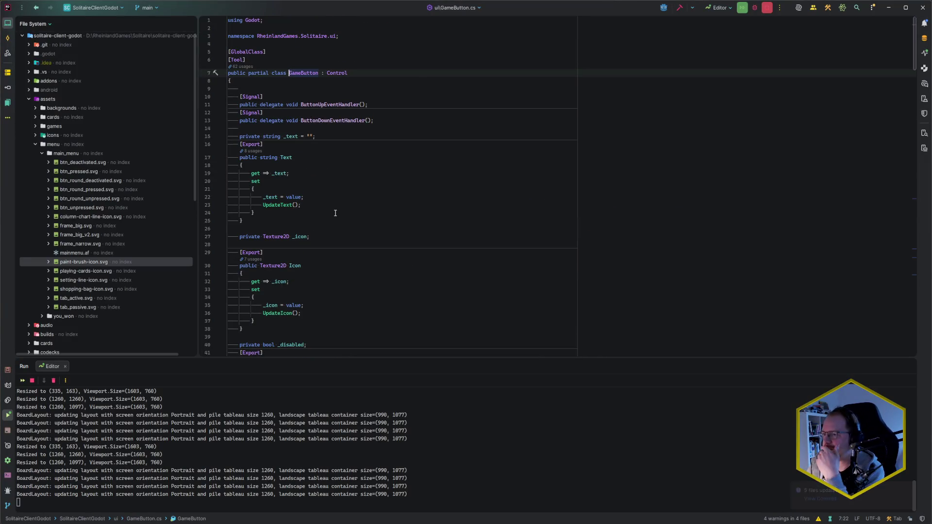
Follow the Text property's setter to the UpdateText method and its label text assignment.
{"action": "scroll", "coordinate": [364, 184], "scroll_direction": "down", "scroll_amount": 2}
{"action": "left_click", "coordinate": [293, 120]}
{"action": "left_click", "coordinate": [283, 168]}
{"action": "key", "text": "F12"}
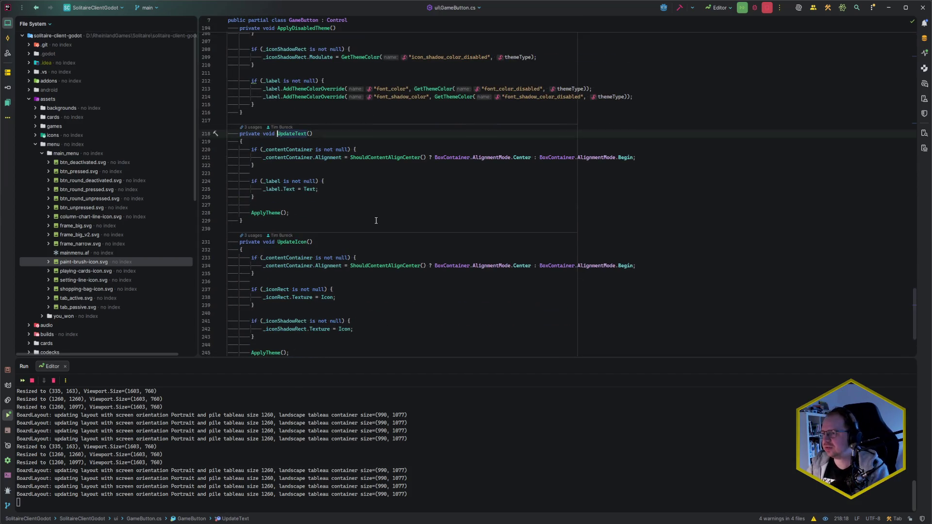
{"action": "left_click", "coordinate": [273, 186]}
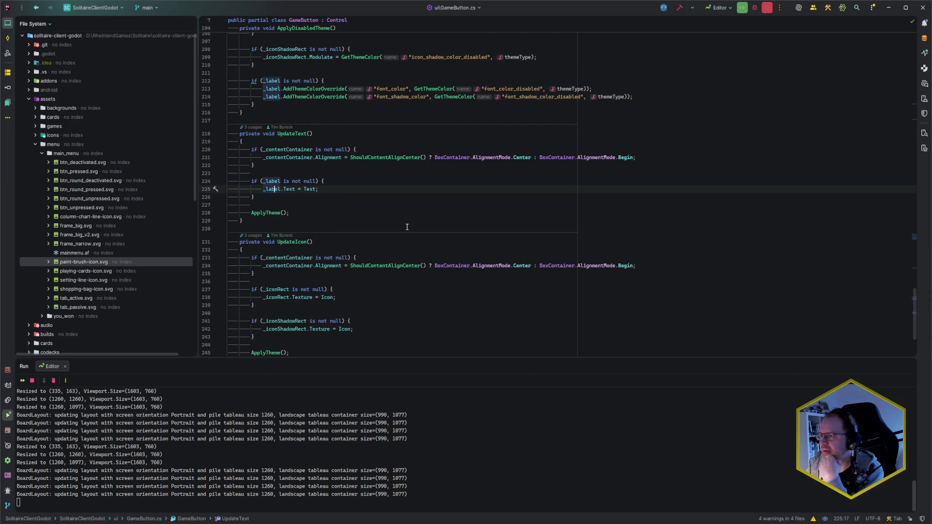
{"action": "scroll", "coordinate": [405, 229], "scroll_direction": "up", "scroll_amount": 10}
{"action": "scroll", "coordinate": [405, 228], "scroll_direction": "up", "scroll_amount": 15}
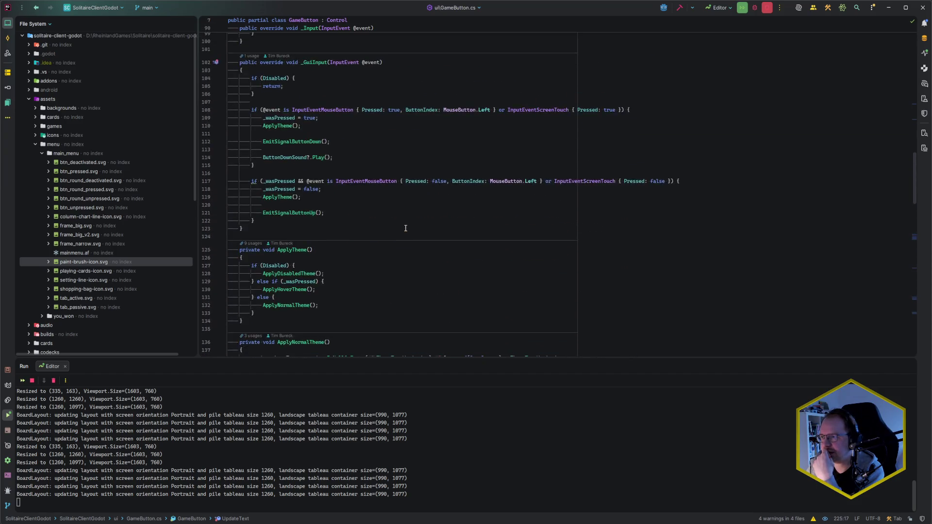
{"action": "scroll", "coordinate": [405, 228], "scroll_direction": "up", "scroll_amount": 4}
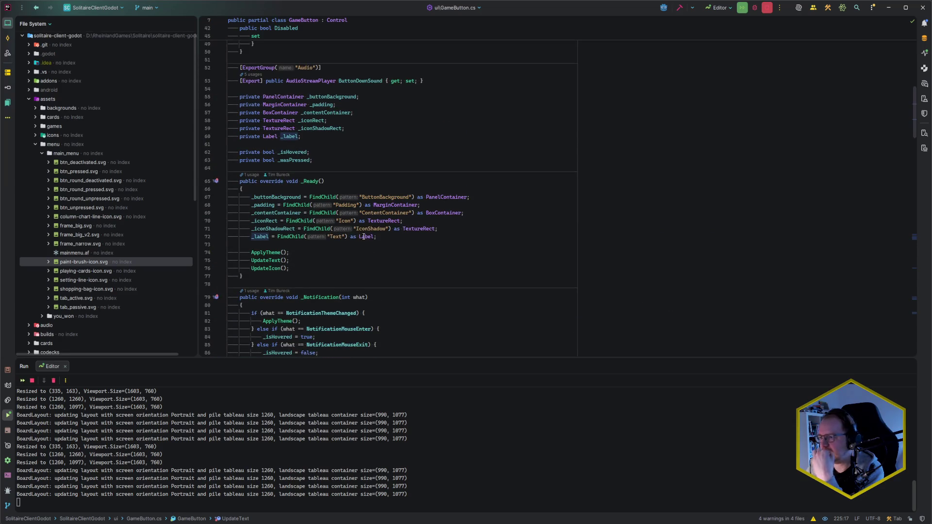
Review the child node lookups in _Ready, including the Text node and TextureRect docs.
{"action": "double_click", "coordinate": [343, 237]}
{"action": "left_click", "coordinate": [383, 237]}
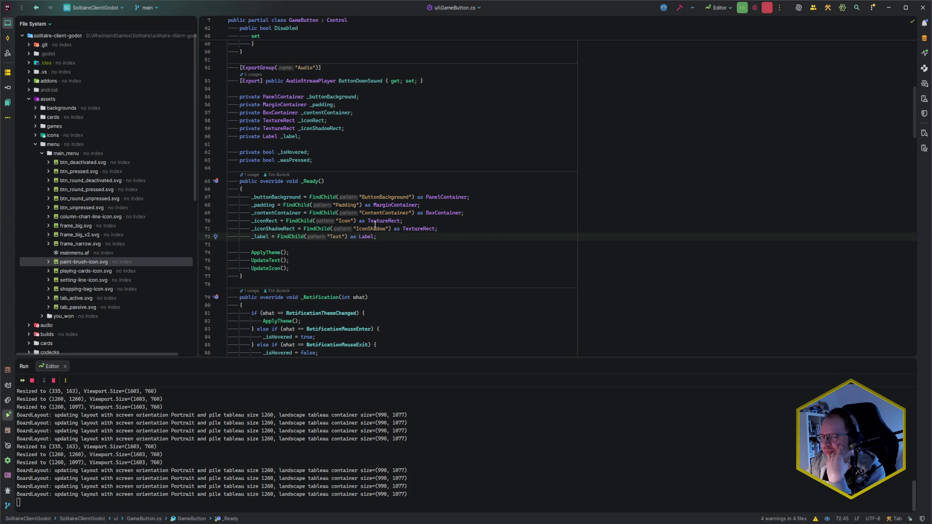
{"action": "mouse_move", "coordinate": [383, 221]}
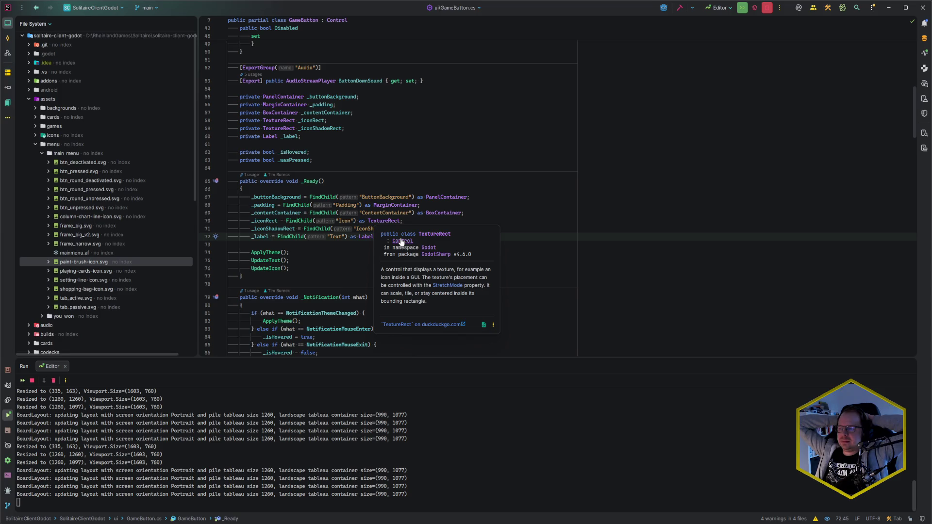
{"action": "left_click", "coordinate": [416, 221]}
{"action": "key", "text": "Down"}
{"action": "key", "text": "Down"}
{"action": "key", "text": "Down"}
{"action": "key", "text": "Up"}
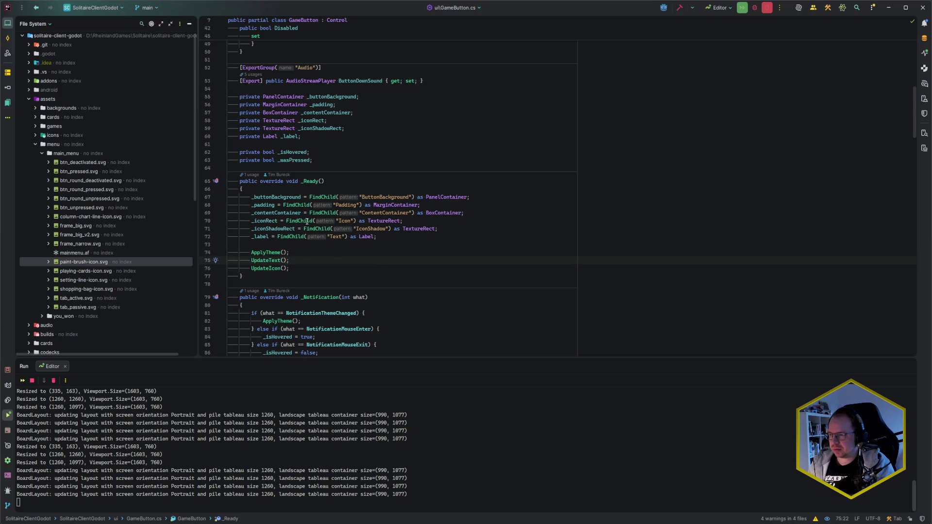
{"action": "scroll", "coordinate": [76, 259], "scroll_direction": "down", "scroll_amount": 10}
Reveal GameButton.cs in the project tree, expand ui/menu/shop, and list new file types there.
{"action": "left_click", "coordinate": [149, 25]}
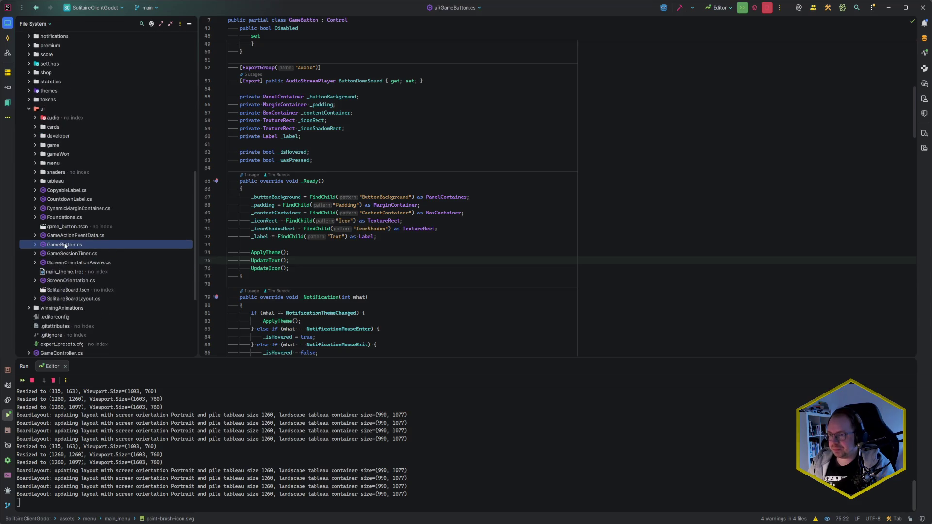
{"action": "scroll", "coordinate": [45, 159], "scroll_direction": "up", "scroll_amount": 3}
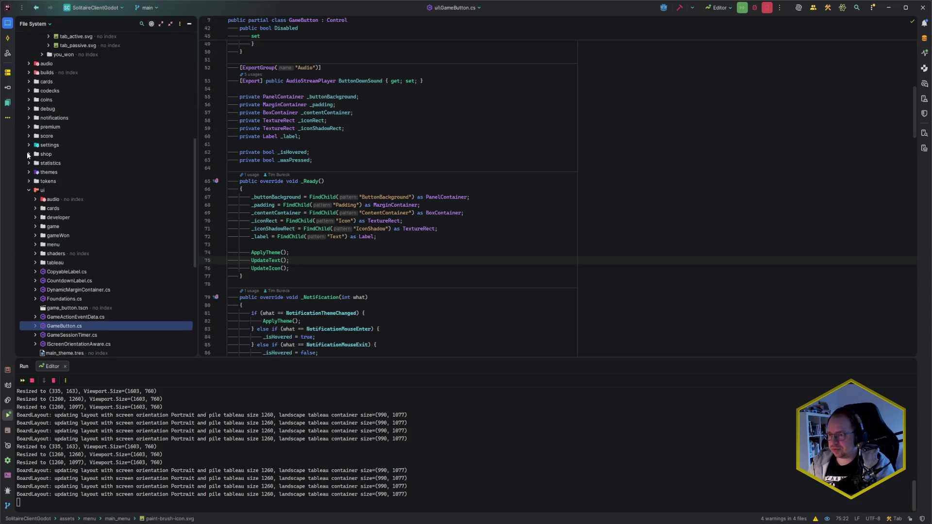
{"action": "left_click", "coordinate": [28, 154]}
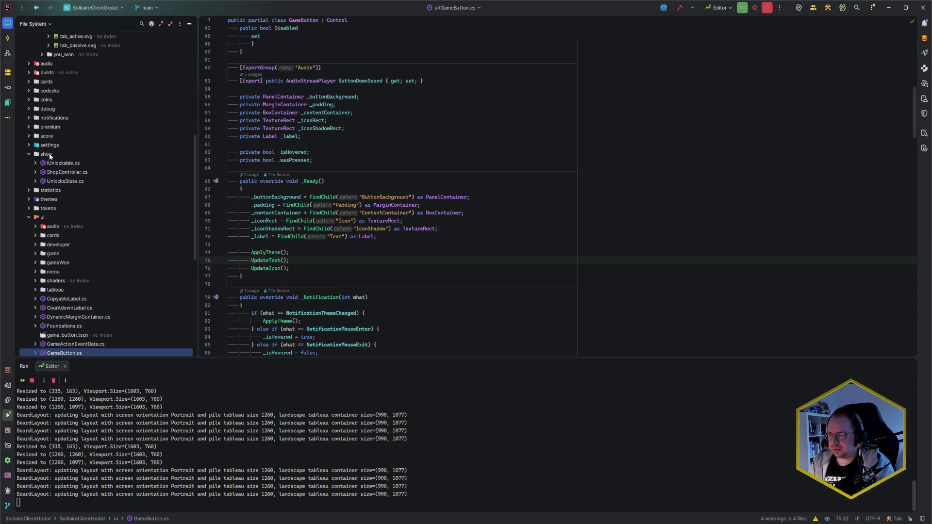
{"action": "left_click", "coordinate": [50, 156]}
{"action": "left_click", "coordinate": [28, 154]}
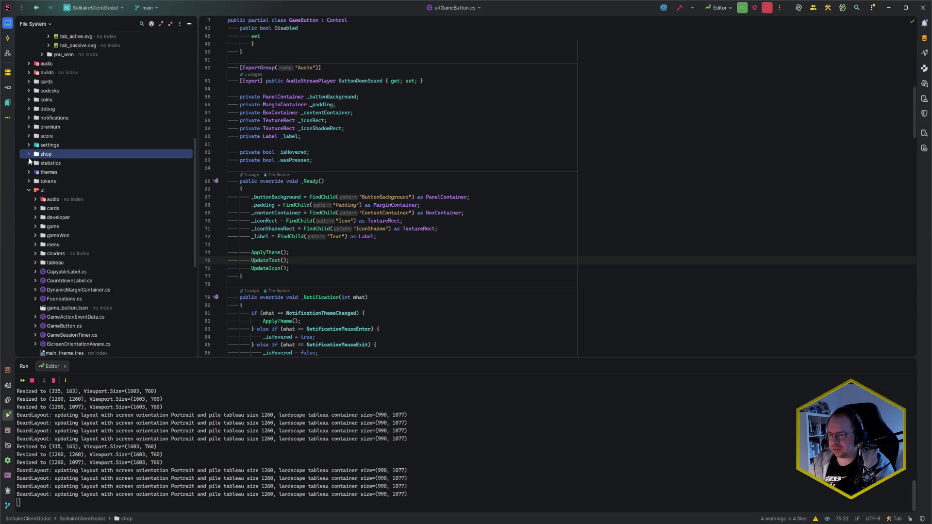
{"action": "scroll", "coordinate": [33, 190], "scroll_direction": "down", "scroll_amount": 2}
{"action": "left_click", "coordinate": [35, 190]}
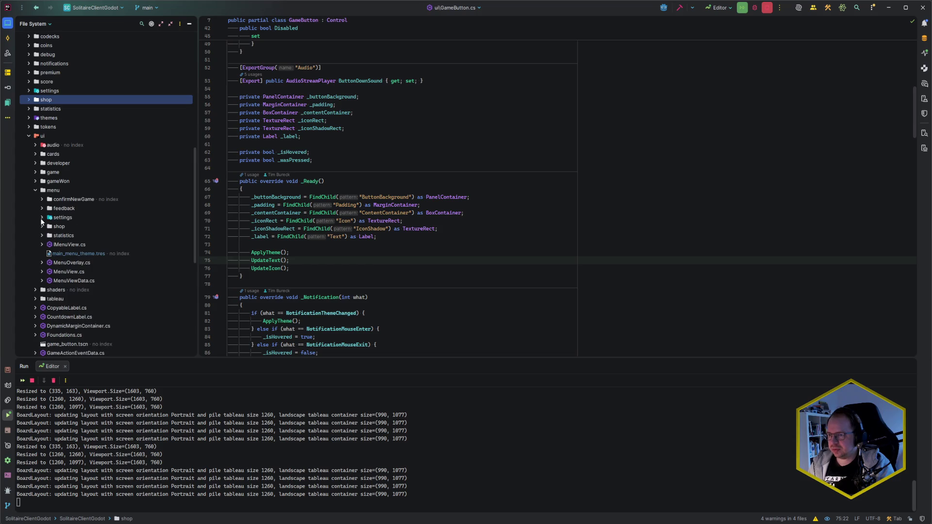
{"action": "double_click", "coordinate": [40, 226]}
{"action": "scroll", "coordinate": [121, 218], "scroll_direction": "down", "scroll_amount": 1}
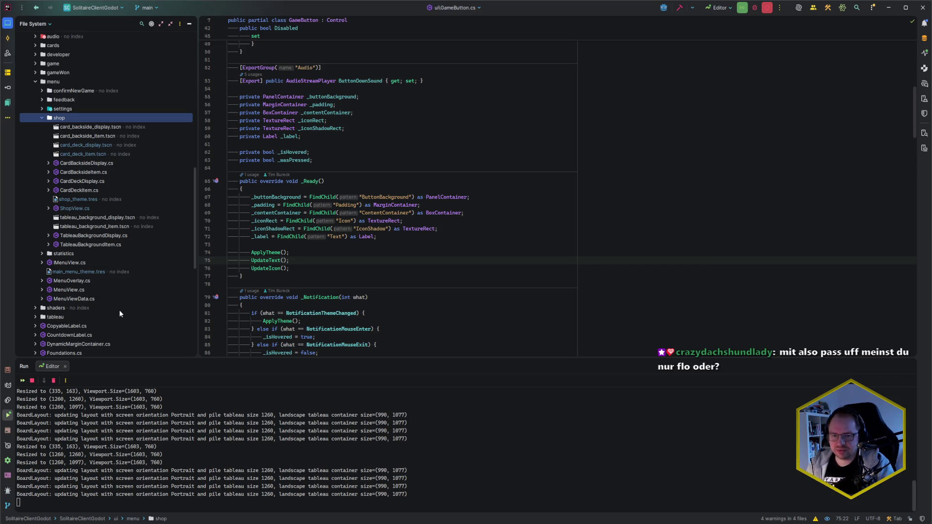
{"action": "key", "text": "alt+Insert"}
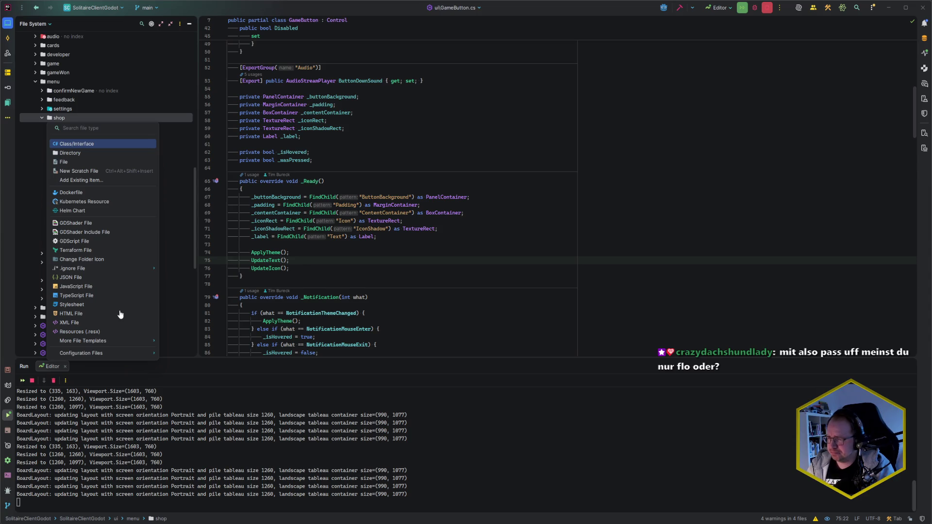
Create a Class/Interface file named UnlockButton in the shop folder.
{"action": "key", "text": "Return"}
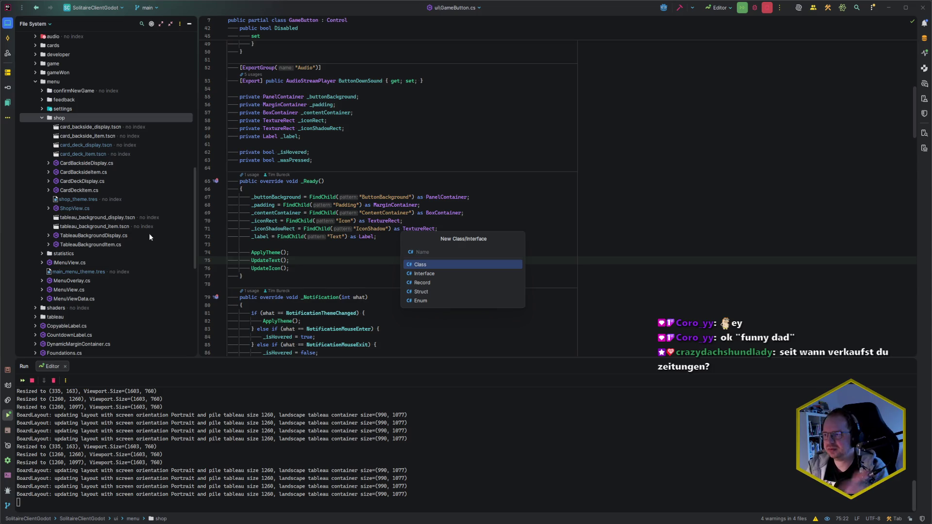
{"action": "type", "text": "UnlockButton"}
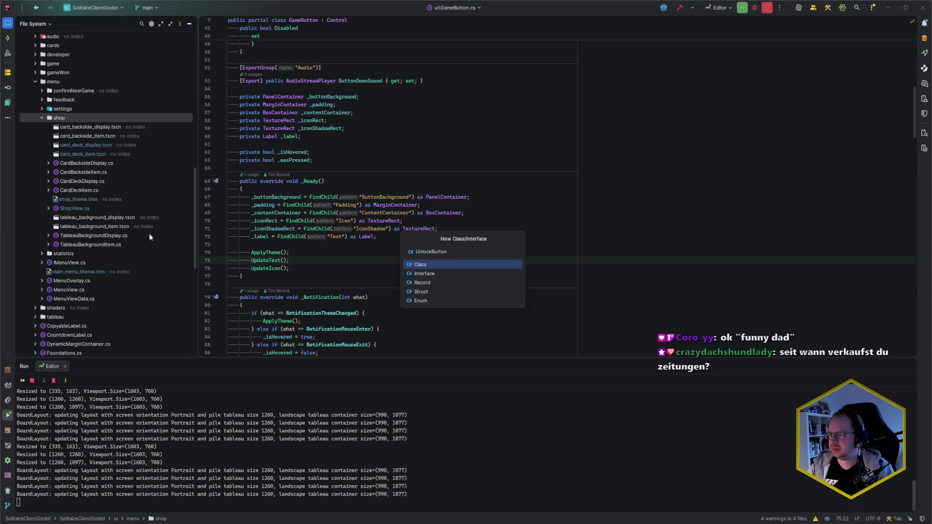
{"action": "key", "text": "Return"}
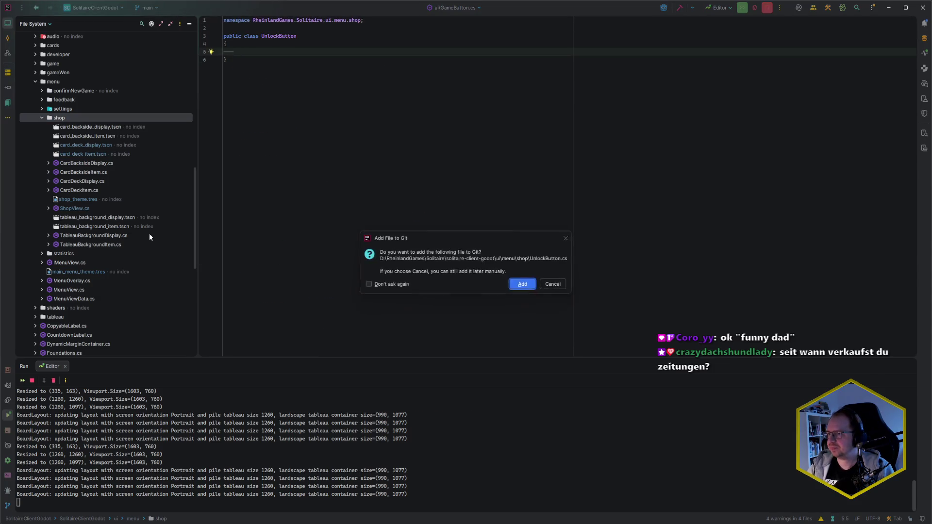
Add the file to Git and declare UnlockButton as a partial class extending GameButton.
{"action": "key", "text": "Return"}
{"action": "key", "text": "Up"}
{"action": "key", "text": "Up"}
{"action": "key", "text": "ctrl+Right"}
{"action": "type", "text": "partial"}
{"action": "key", "text": "End"}
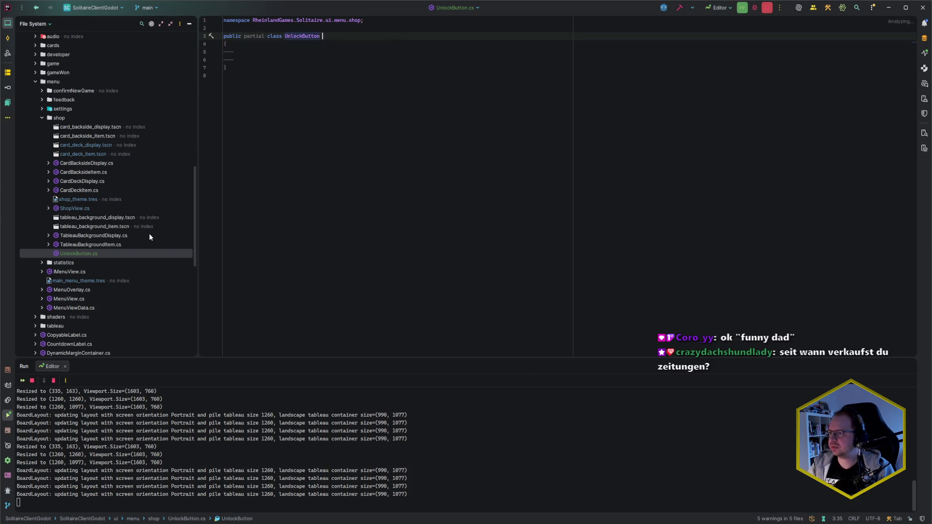
{"action": "type", "text": ": gameBu"}
{"action": "key", "text": "Return"}
{"action": "key", "text": "Down"}
{"action": "key", "text": "Down"}
{"action": "key", "text": "Down"}
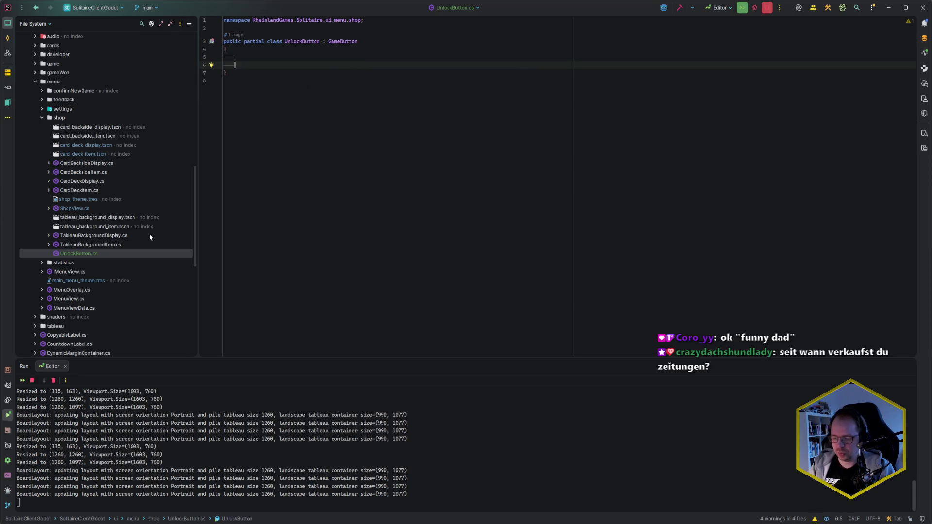
Add an [Export] UnlockText property defaulting to "Unlock" and a private Label _unlockLabel field.
{"action": "type", "text": "[Export]"}
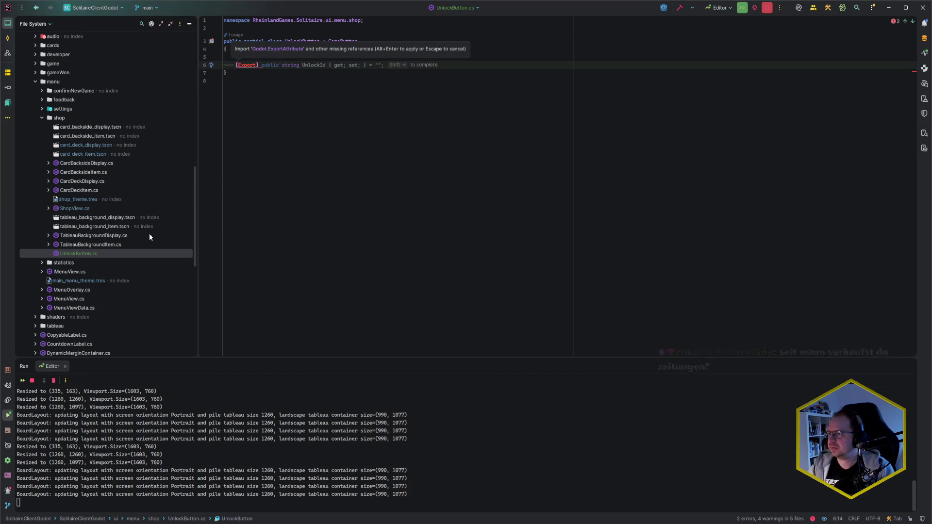
{"action": "key", "text": "alt+Return"}
{"action": "key", "text": "Return"}
{"action": "type", "text": "p"}
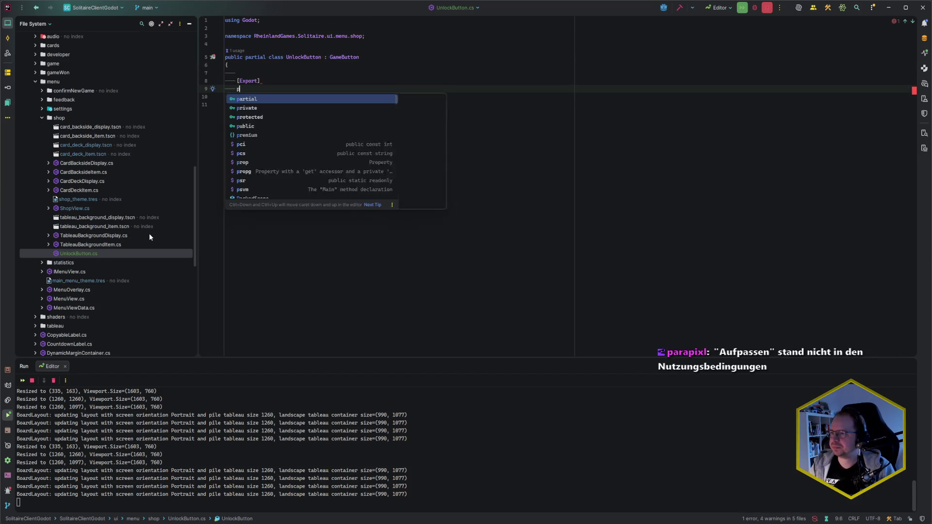
{"action": "type", "text": "ublic strin"}
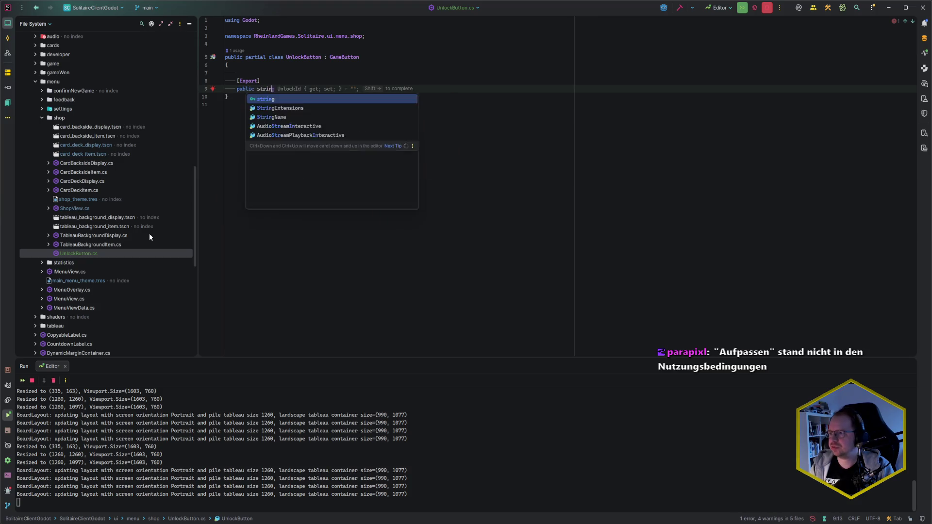
{"action": "type", "text": "g Unlock"}
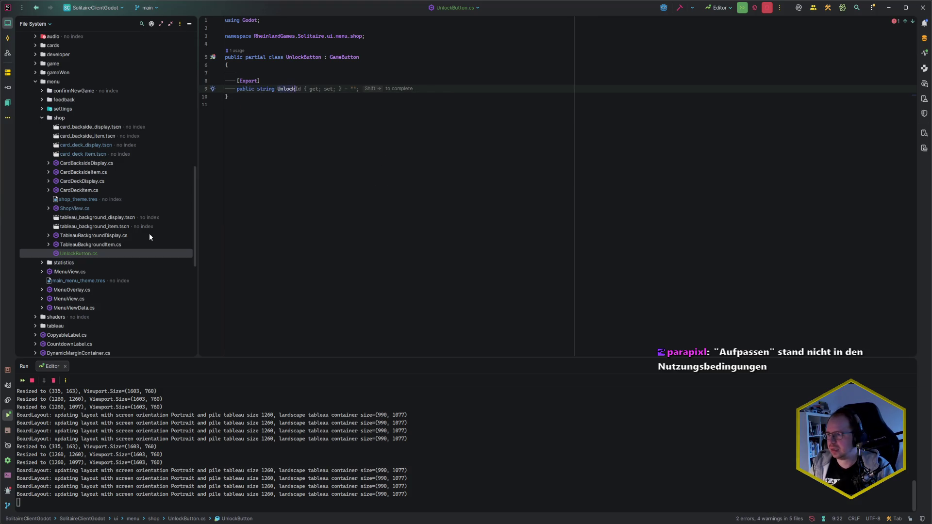
{"action": "type", "text": "Text { get; set; }"}
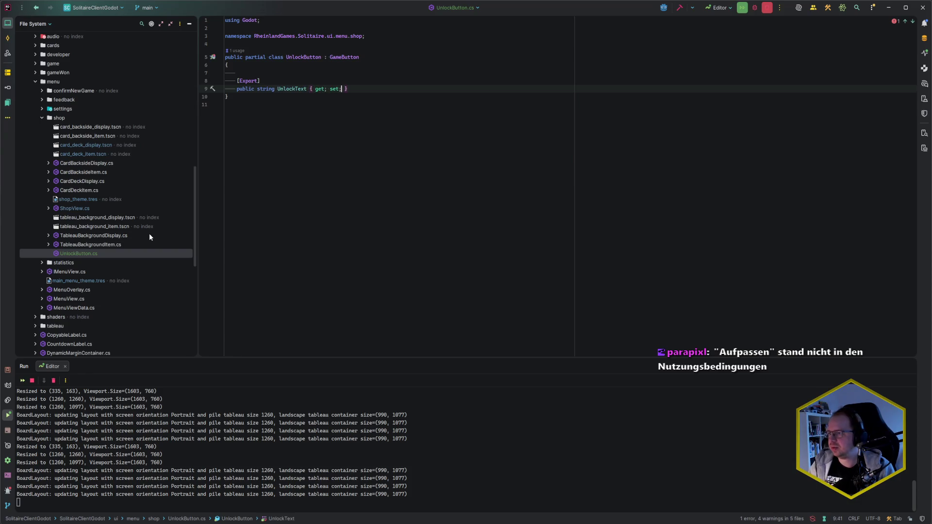
{"action": "type", "text": " ="}
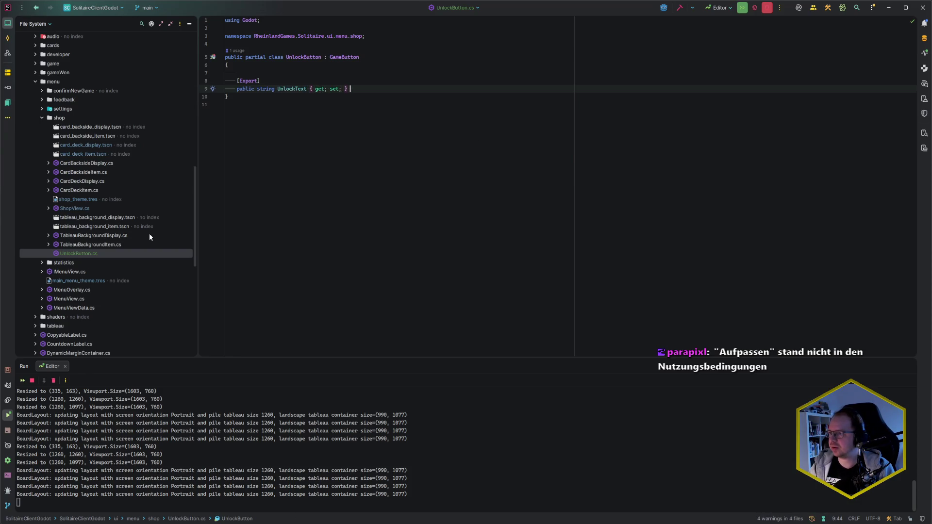
{"action": "type", "text": " \"Unlock"}
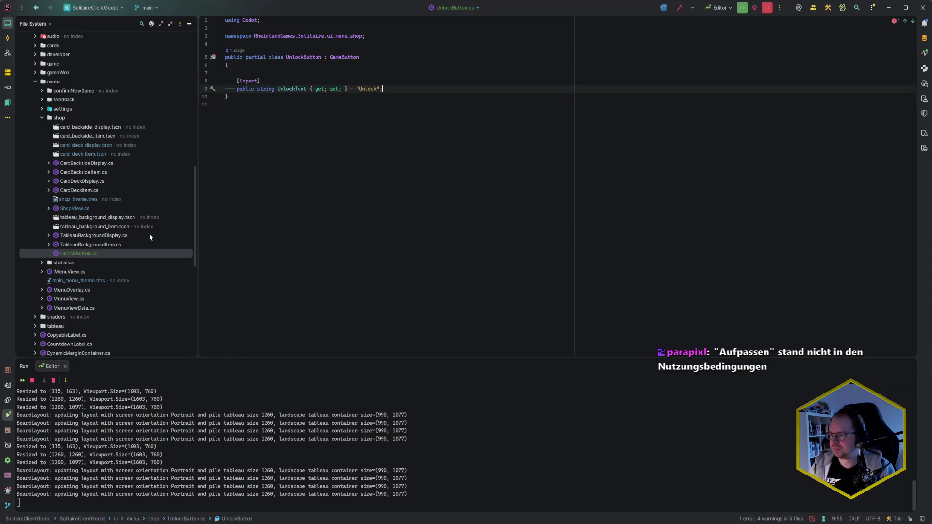
{"action": "type", "text": "\";"}
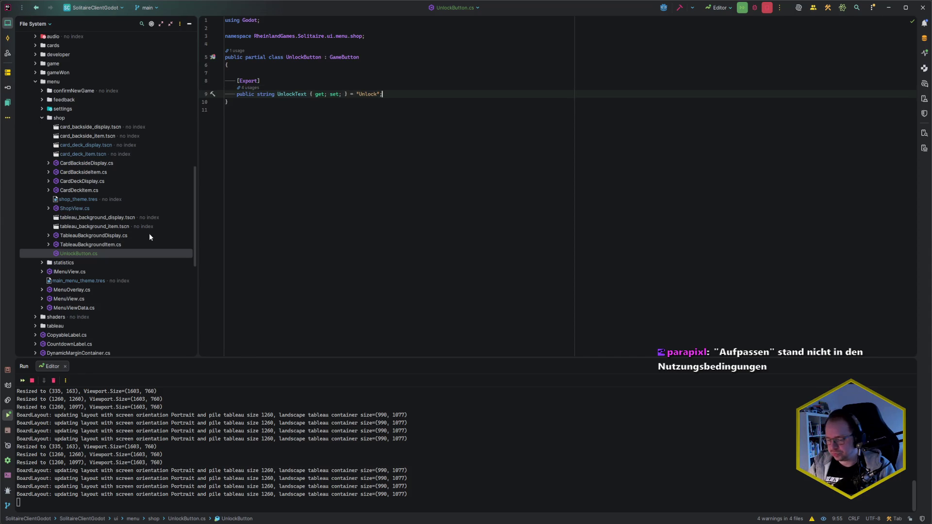
{"action": "key", "text": "Return"}
{"action": "key", "text": "Return"}
{"action": "type", "text": "private "}
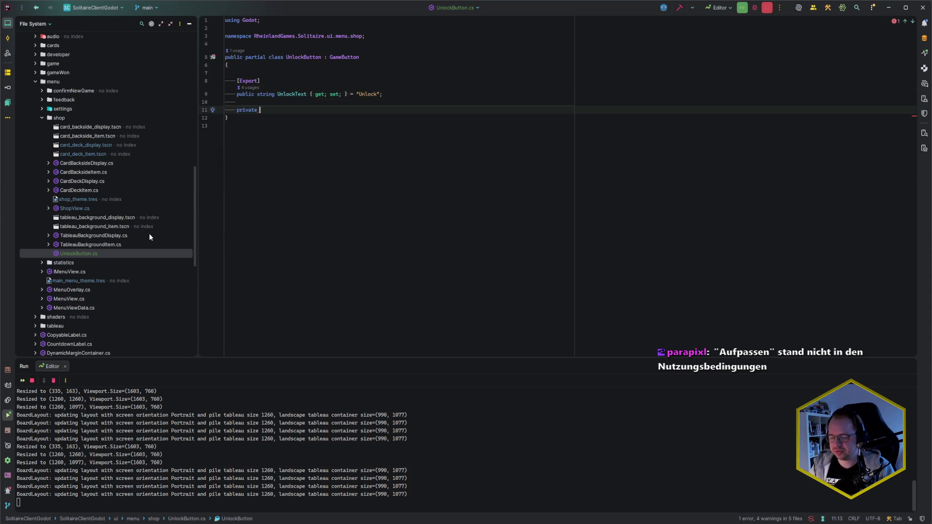
{"action": "type", "text": "Label _unlockLab"}
{"action": "key", "text": "Tab"}
Override _Ready to assign _unlockLabel via FindChild("UnlockLabel") and call the base method.
{"action": "key", "text": "Return"}
{"action": "key", "text": "Return"}
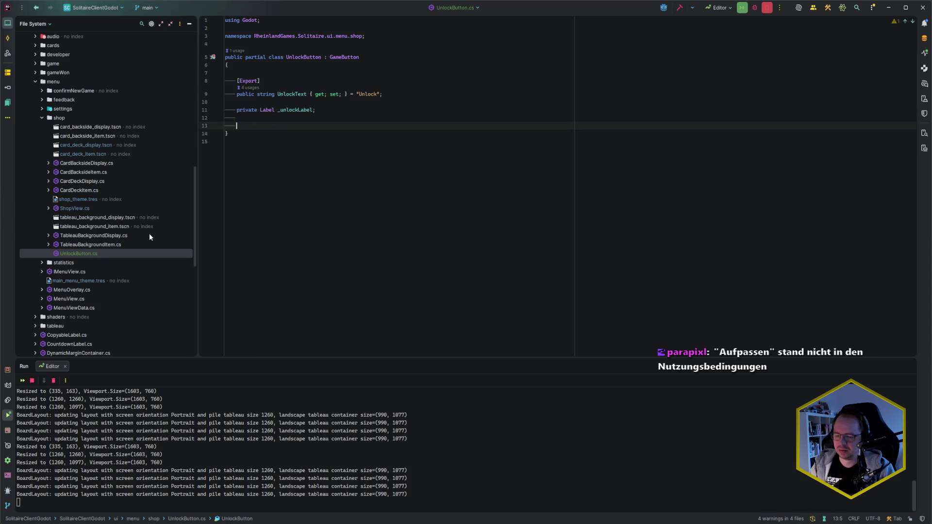
{"action": "type", "text": "override _Ready"}
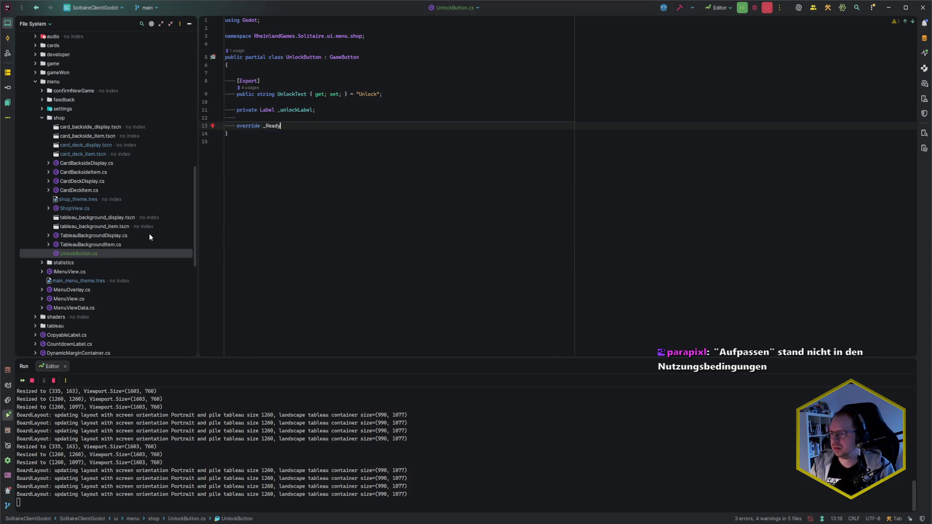
{"action": "key", "text": "Return"}
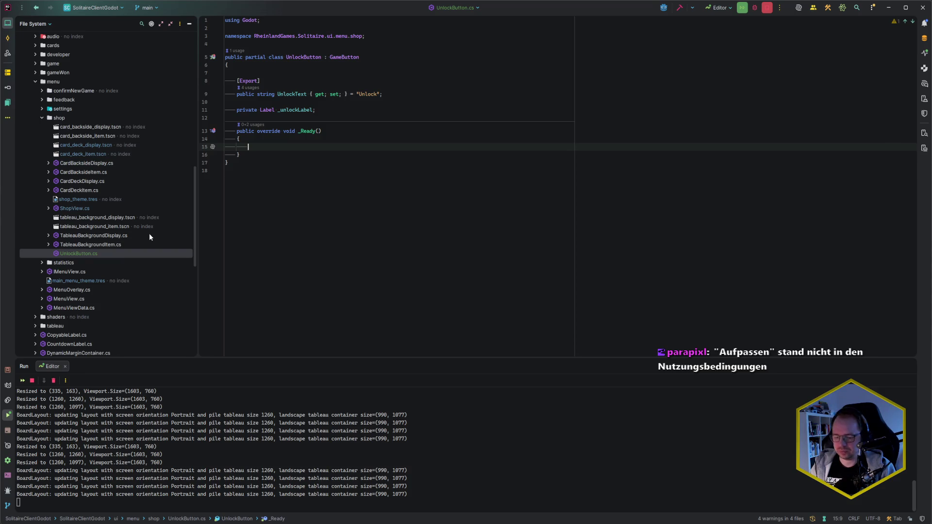
{"action": "type", "text": "_unl"}
{"action": "key", "text": "Return"}
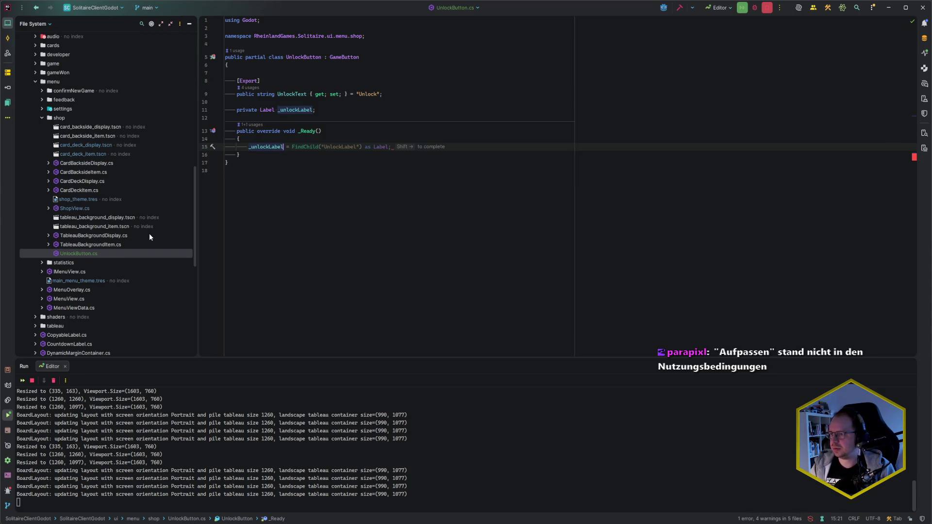
{"action": "key", "text": "shift+Right"}
{"action": "key", "text": "Up"}
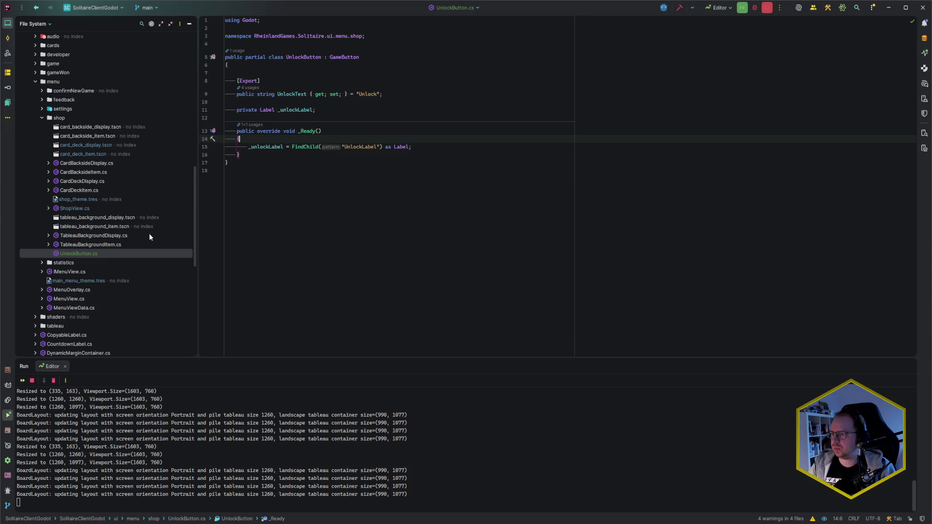
{"action": "key", "text": "Down"}
{"action": "key", "text": "End"}
{"action": "key", "text": "Return"}
{"action": "key", "text": "Return"}
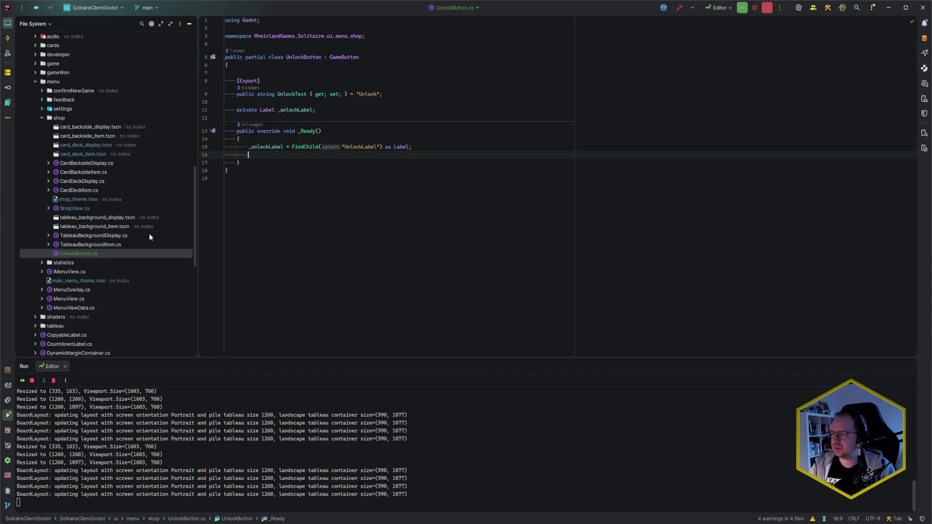
{"action": "type", "text": "base.Ready();"}
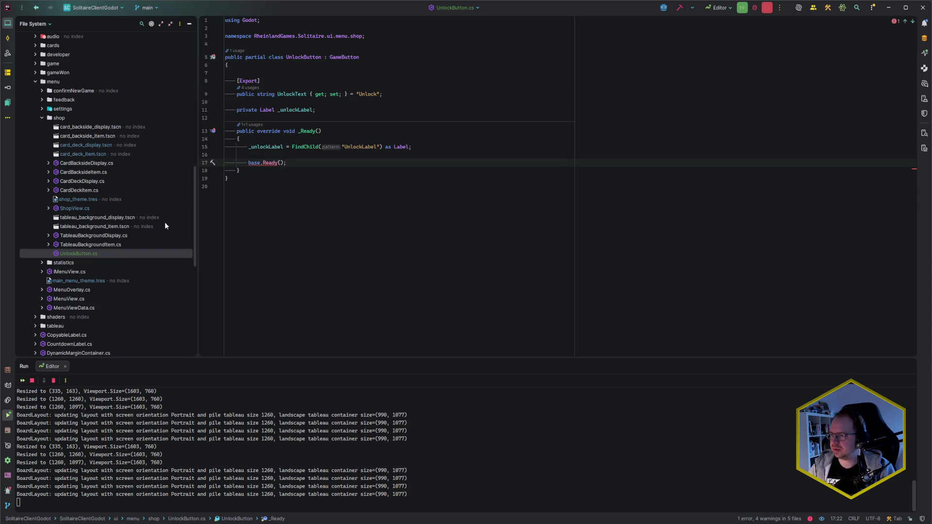
Correct the base call to base._Ready() and tidy the end of the method.
{"action": "mouse_move", "coordinate": [272, 162]}
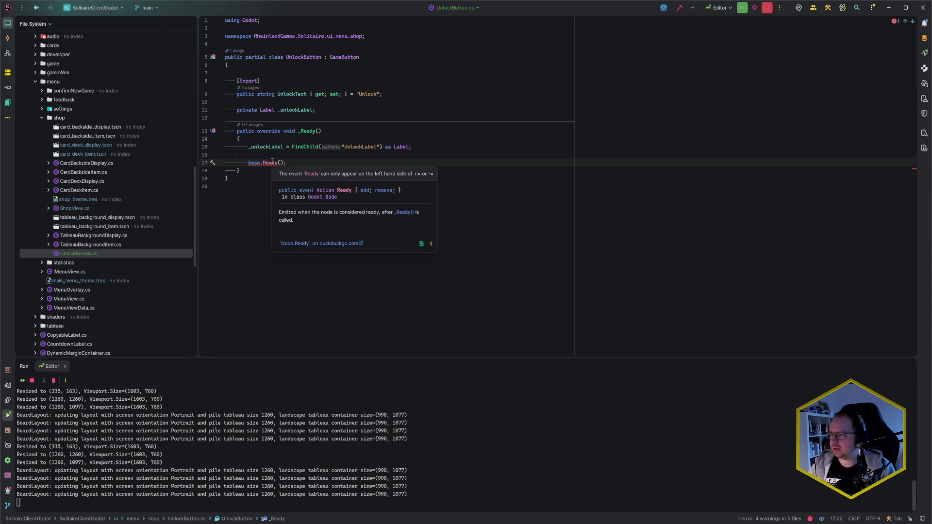
{"action": "left_click", "coordinate": [264, 163]}
{"action": "type", "text": "_"}
{"action": "key", "text": "End"}
{"action": "left_click", "coordinate": [239, 170]}
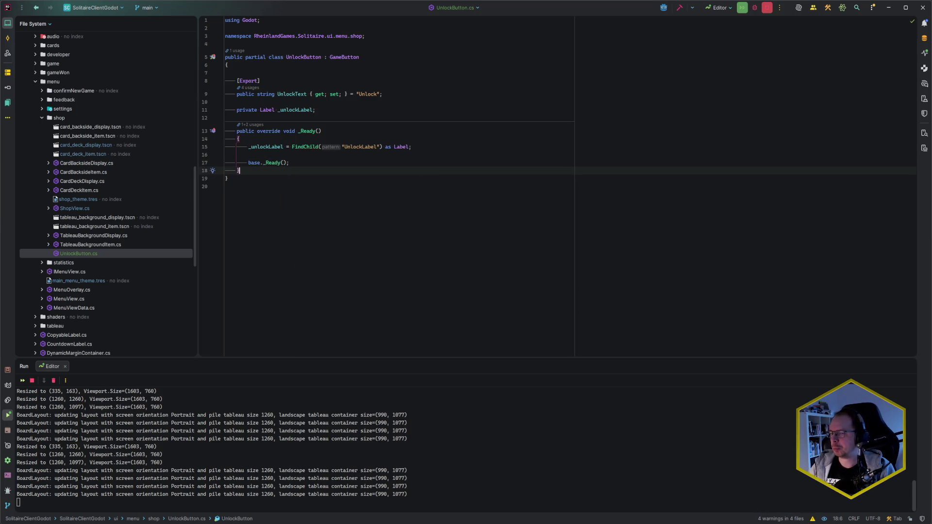
{"action": "left_click", "coordinate": [227, 178]}
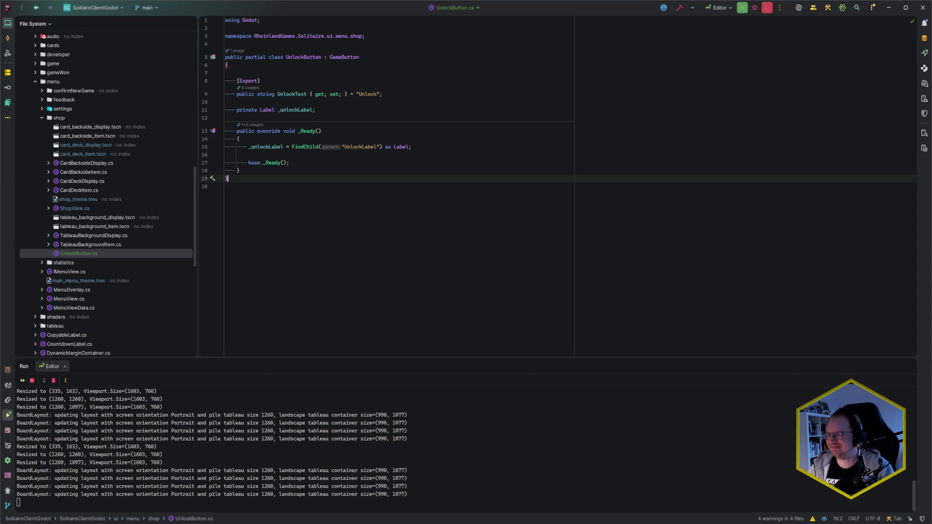
{"action": "key", "text": "Up"}
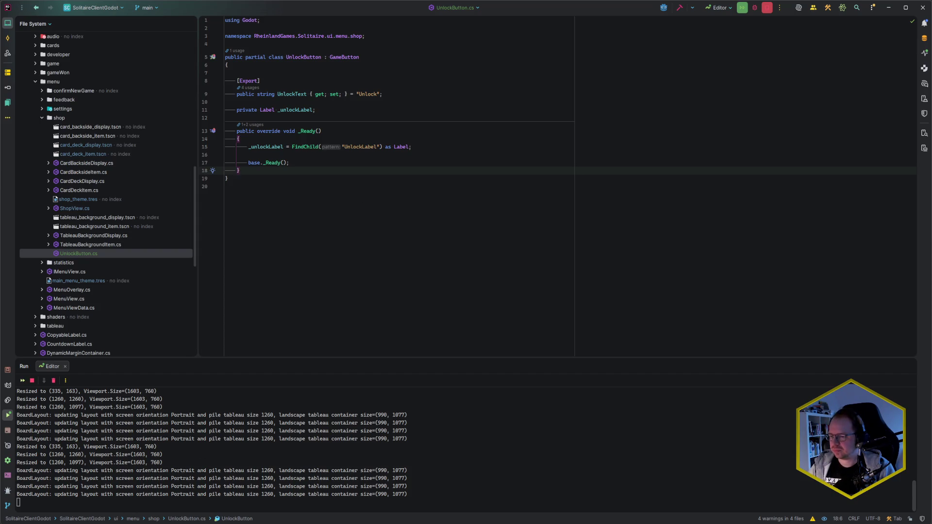
{"action": "key", "text": "alt+Tab"}
Select game_button.tscn and undo an accidental paste of the Text node.
{"action": "left_click", "coordinate": [73, 450]}
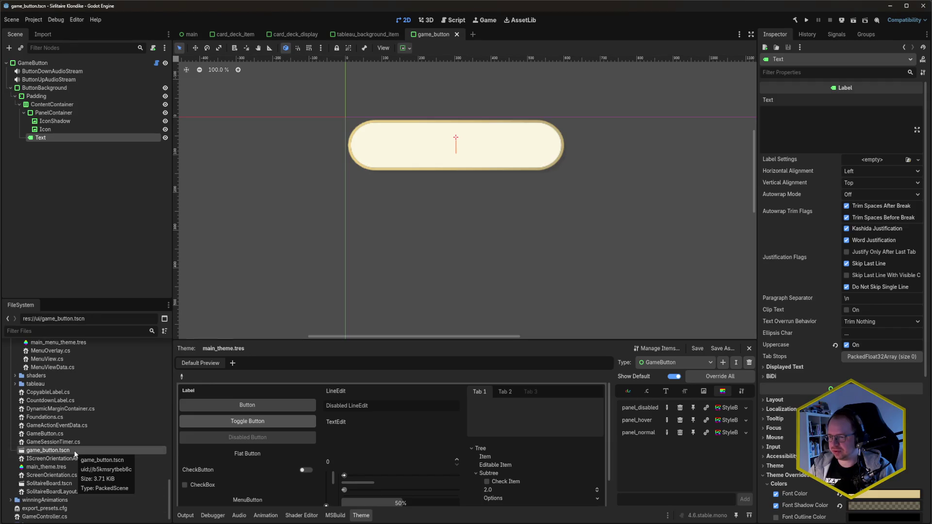
{"action": "scroll", "coordinate": [58, 412], "scroll_direction": "up", "scroll_amount": 5}
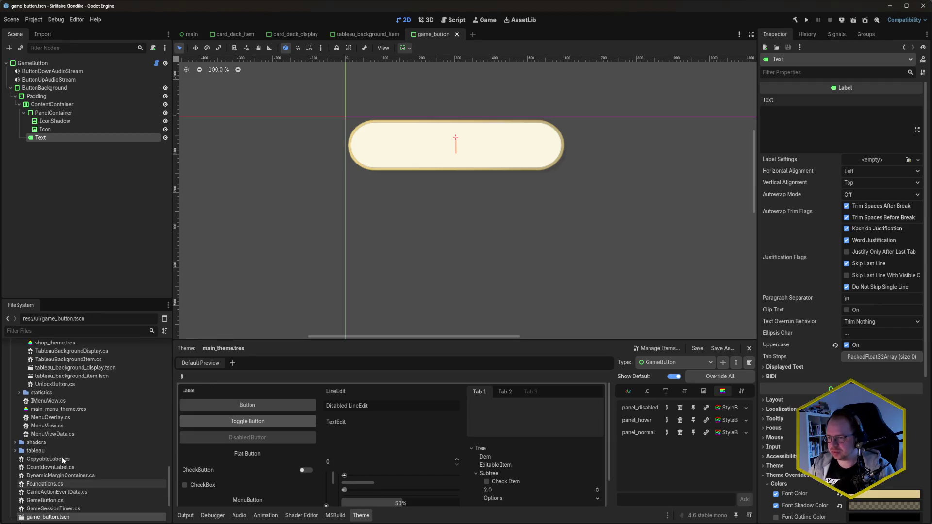
{"action": "left_click", "coordinate": [42, 347]}
{"action": "key", "text": "ctrl+v"}
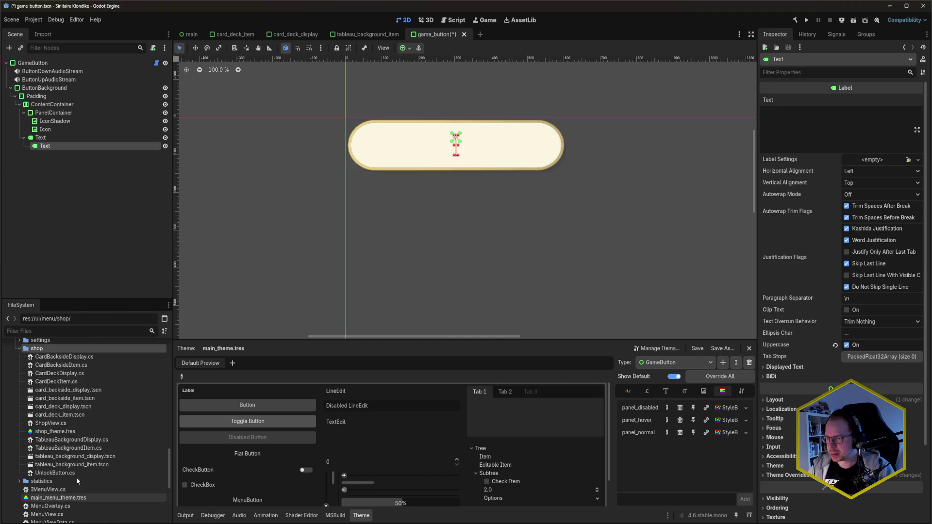
{"action": "scroll", "coordinate": [76, 477], "scroll_direction": "down", "scroll_amount": 5}
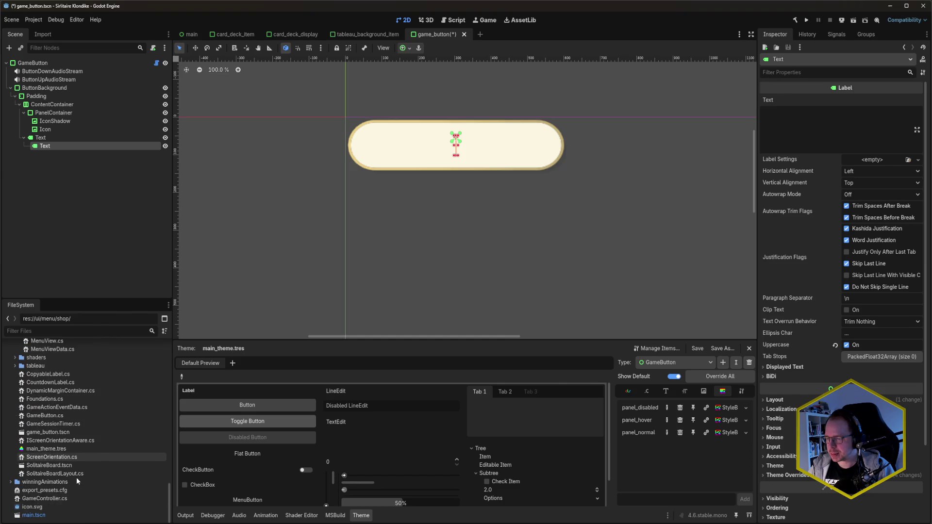
{"action": "left_click", "coordinate": [68, 429]}
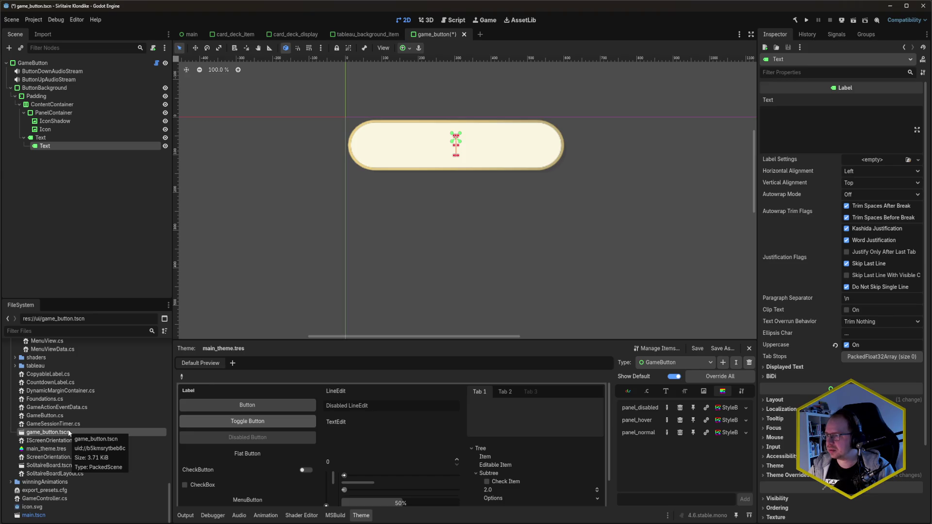
{"action": "key", "text": "ctrl+z"}
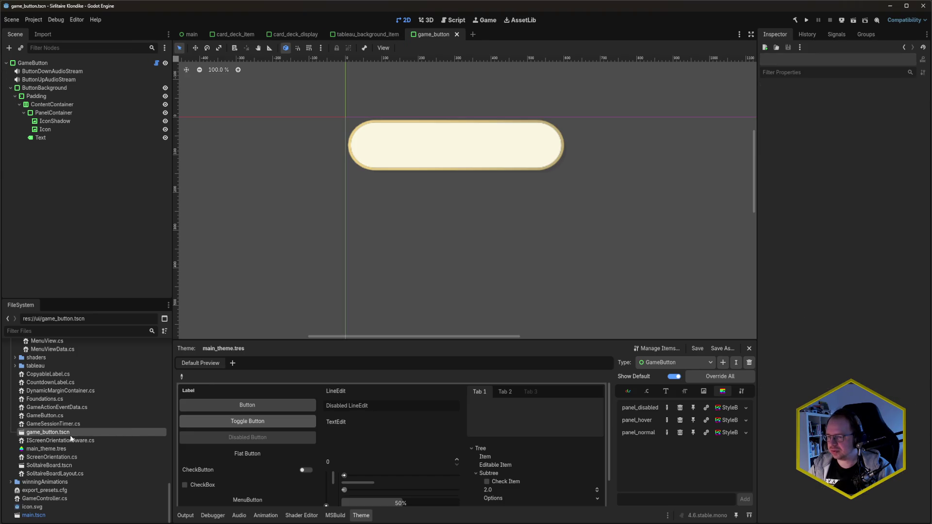
Duplicate game_button.tscn as unlock_button.tscn, move it into ui/menu/shop, and open it.
{"action": "key", "text": "ctrl+d"}
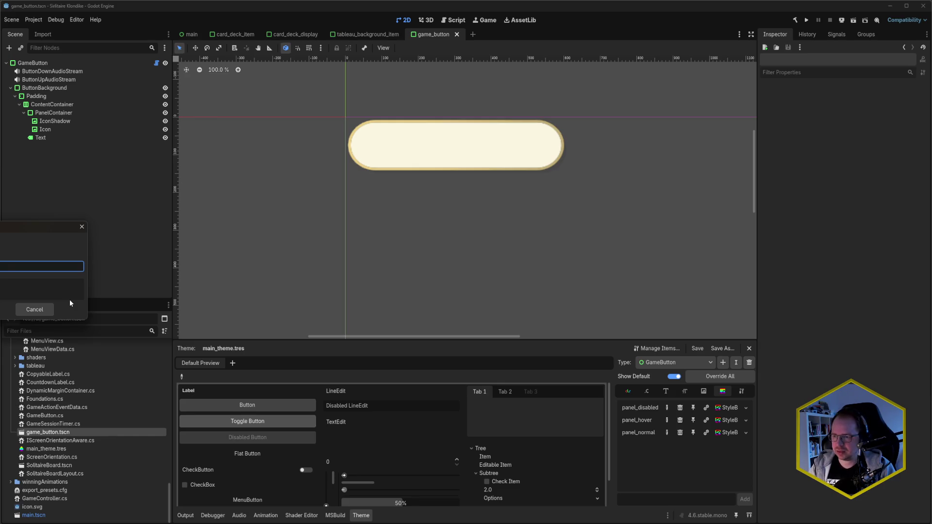
{"action": "key", "text": "Return"}
{"action": "mouse_move", "coordinate": [53, 481]}
{"action": "left_mouse_down"}
{"action": "mouse_move", "coordinate": [67, 409]}
{"action": "mouse_move", "coordinate": [58, 377]}
{"action": "left_mouse_up"}
{"action": "scroll", "coordinate": [63, 437], "scroll_direction": "up", "scroll_amount": 5}
{"action": "scroll", "coordinate": [66, 410], "scroll_direction": "up", "scroll_amount": 3}
{"action": "key", "text": "Return"}
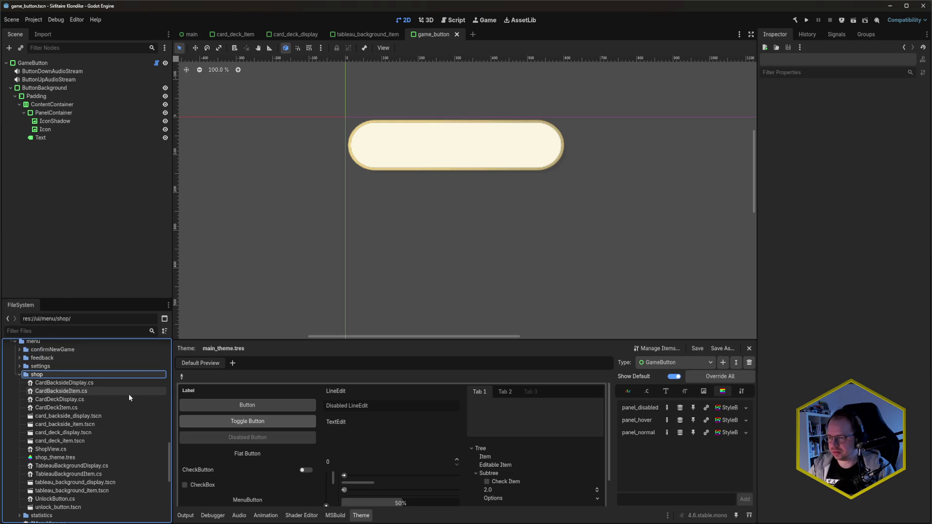
{"action": "scroll", "coordinate": [91, 435], "scroll_direction": "down", "scroll_amount": 2}
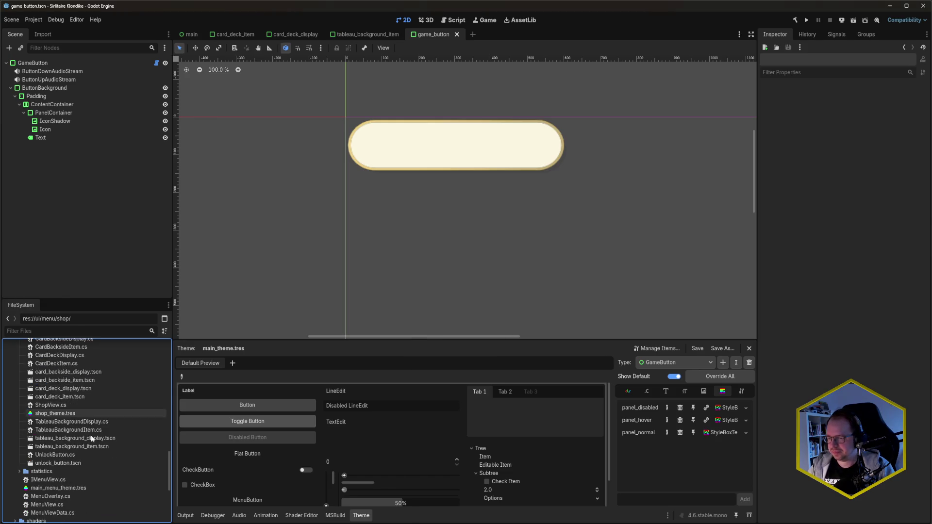
{"action": "double_click", "coordinate": [77, 463]}
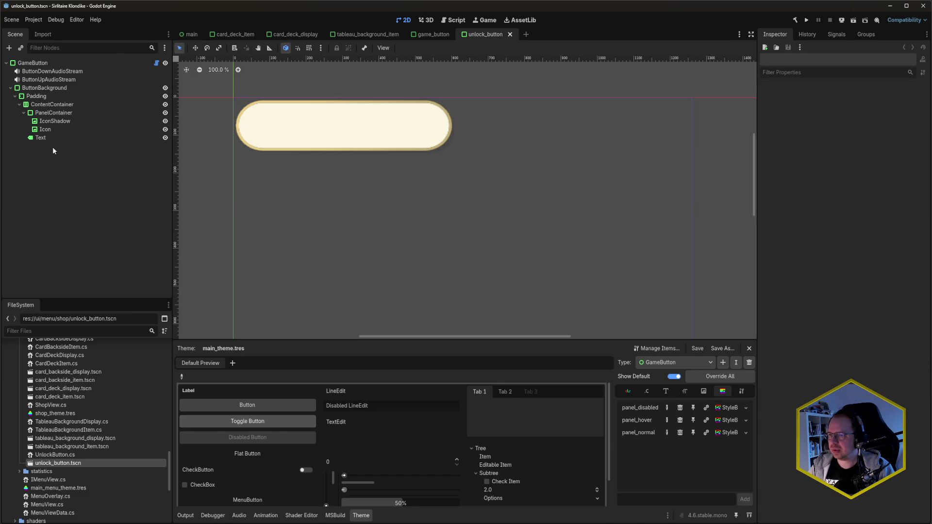
Add a Label under ContentContainer named UnlockText, place it above PanelContainer, and save.
{"action": "left_click", "coordinate": [62, 105]}
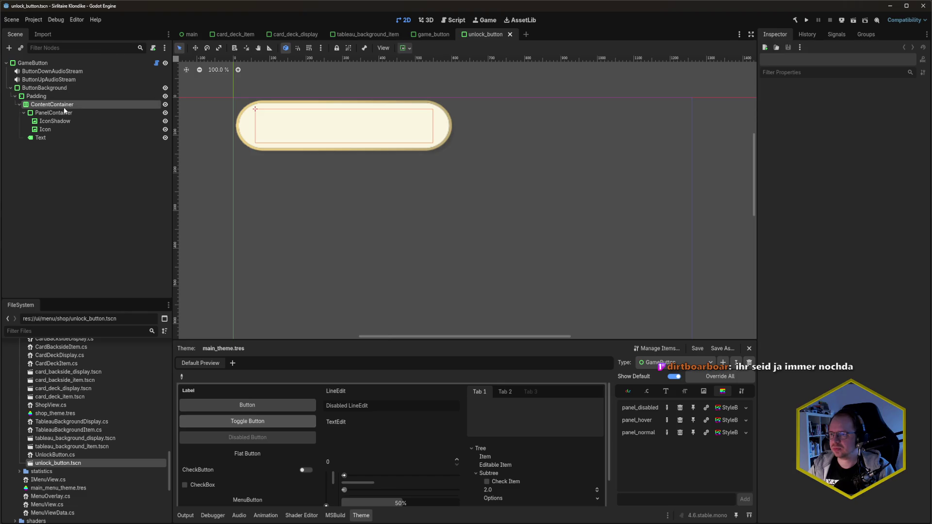
{"action": "key", "text": "ctrl+a"}
{"action": "type", "text": "label"}
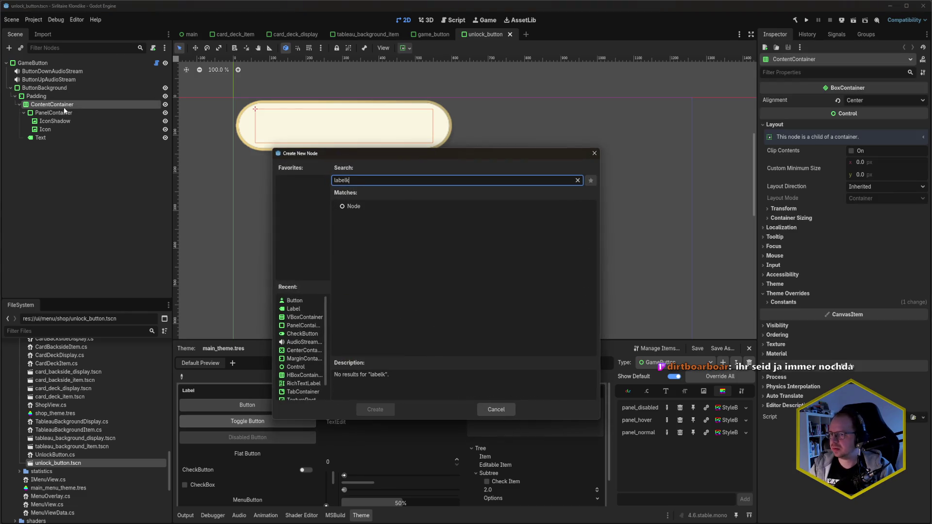
{"action": "key", "text": "Return"}
{"action": "key", "text": "F2"}
{"action": "type", "text": "UnlockText"}
{"action": "key", "text": "Return"}
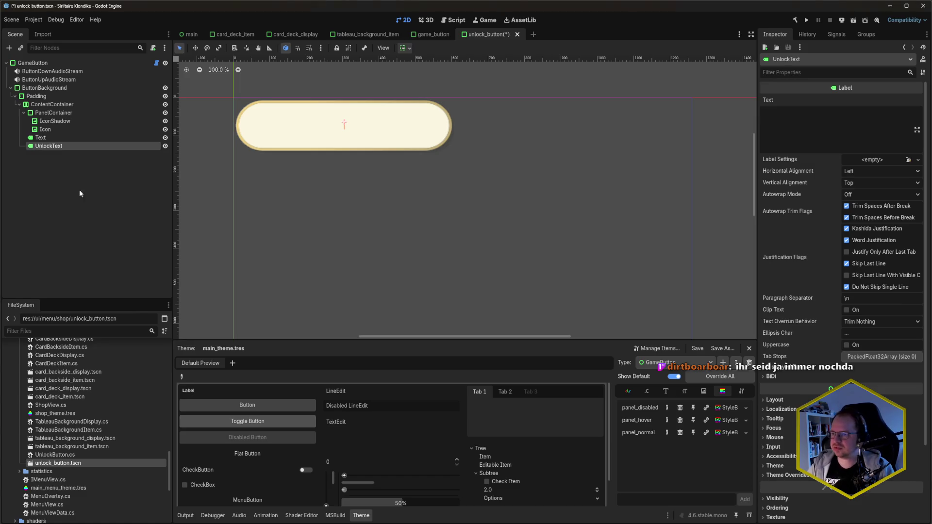
{"action": "left_click_drag", "start_coordinate": [51, 146], "coordinate": [53, 114]}
{"action": "key", "text": "ctrl+s"}
{"action": "left_click", "coordinate": [77, 210]}
Check the name the script looks up, rename the label to UnlockLabel, and save.
{"action": "key", "text": "alt+Tab"}
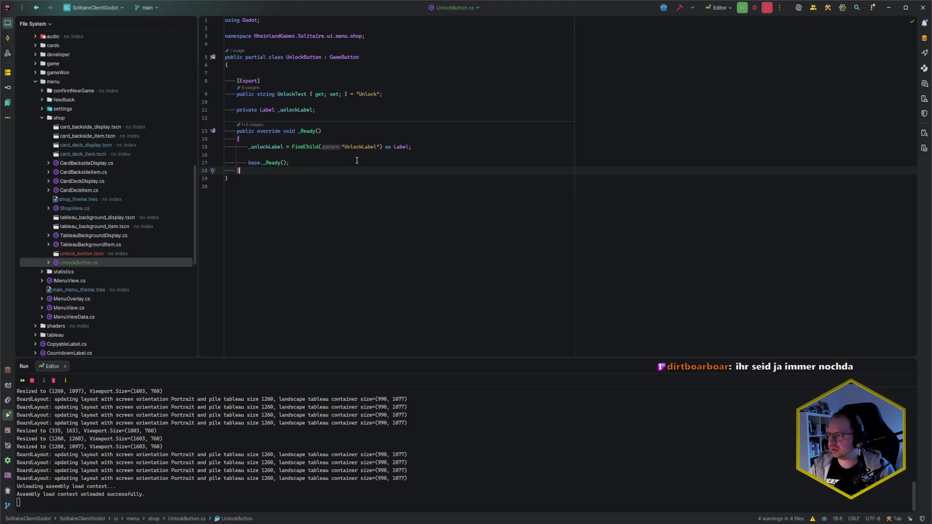
{"action": "left_click", "coordinate": [373, 147]}
{"action": "left_click", "coordinate": [351, 162]}
{"action": "key", "text": "alt+Tab"}
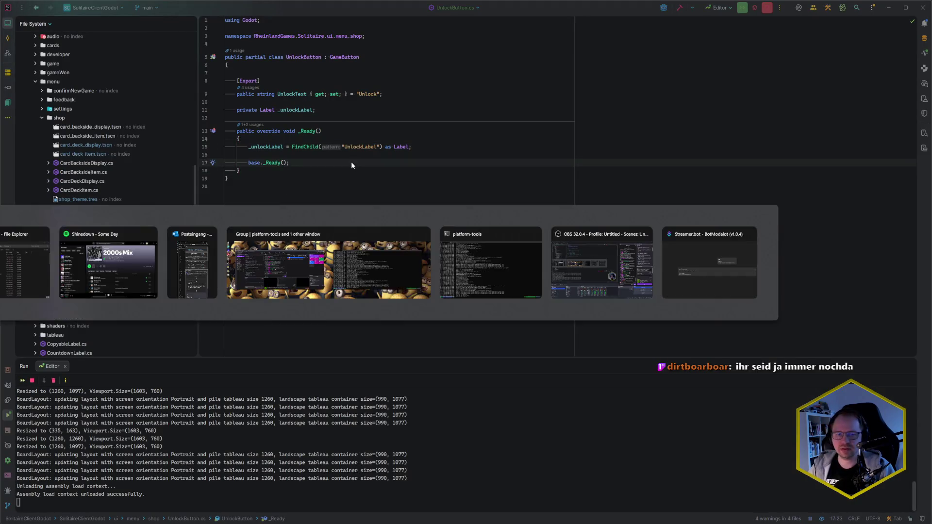
{"action": "left_click", "coordinate": [56, 112]}
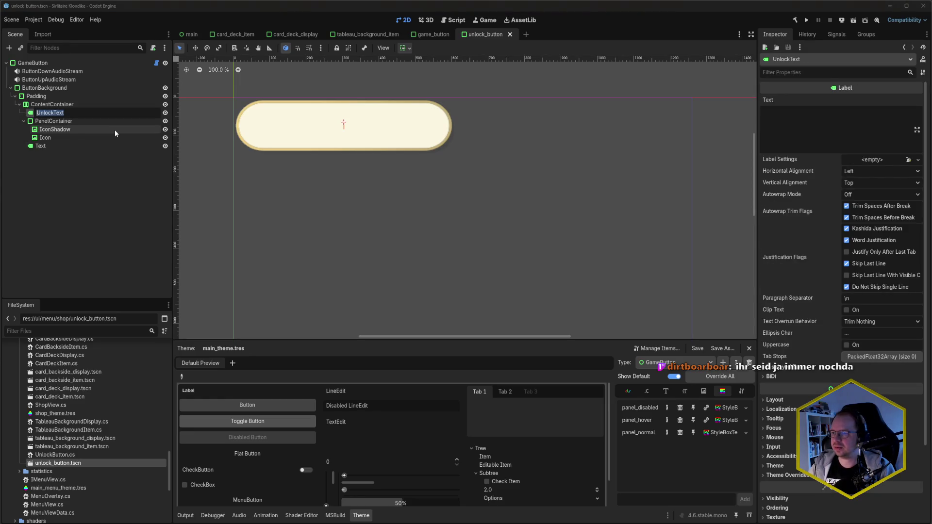
{"action": "key", "text": "BackSpace"}
{"action": "key", "text": "BackSpace"}
{"action": "key", "text": "BackSpace"}
{"action": "type", "text": "Label"}
{"action": "key", "text": "Return"}
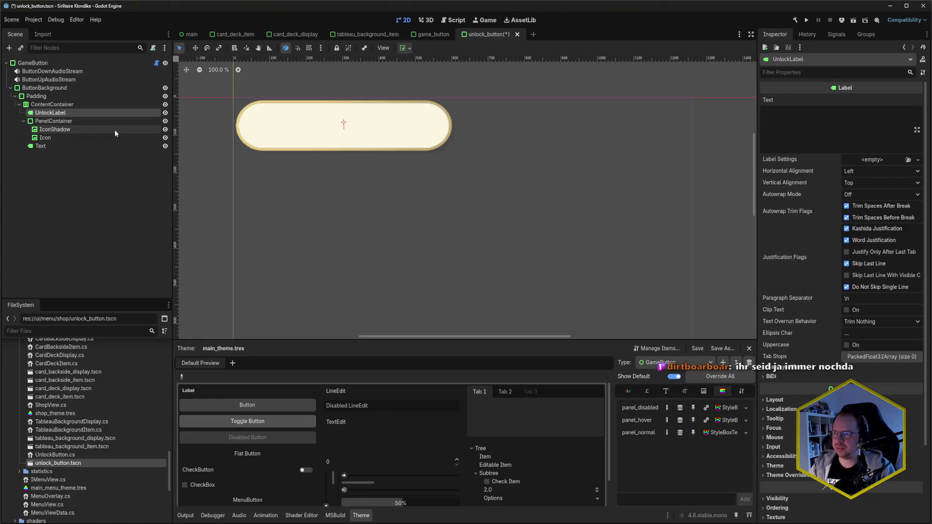
{"action": "key", "text": "ctrl+s"}
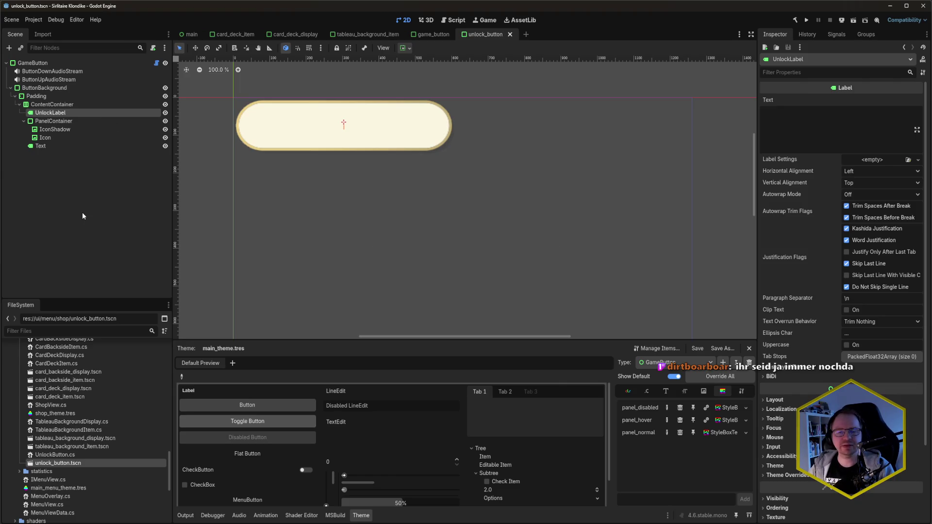
{"action": "left_click", "coordinate": [91, 200]}
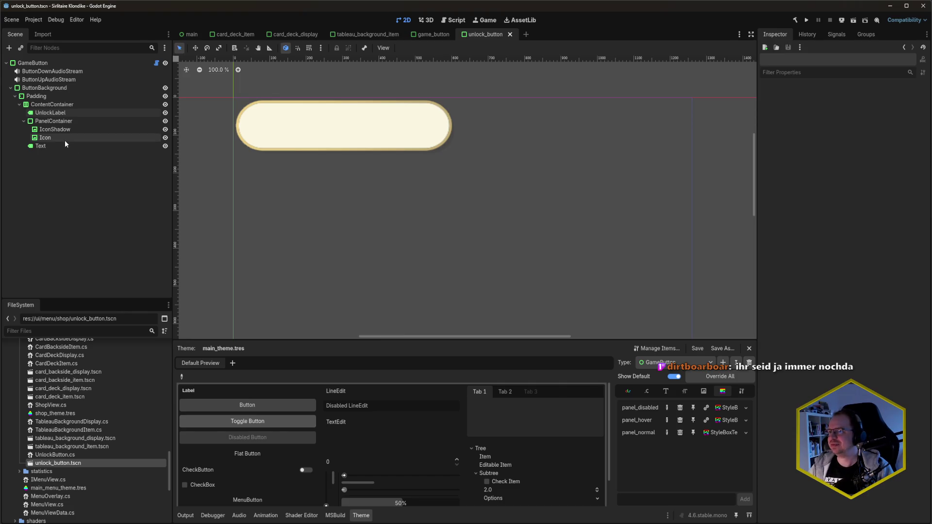
Rename the root node from GameButton to UnlockButton.
{"action": "left_click", "coordinate": [33, 63]}
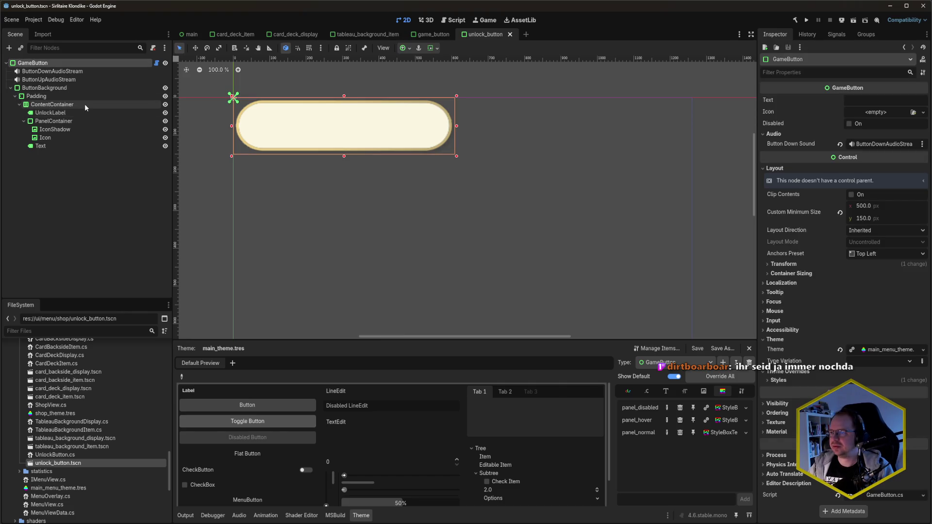
{"action": "key", "text": "F2"}
{"action": "key", "text": "Home"}
{"action": "key", "text": "Delete"}
{"action": "key", "text": "Delete"}
{"action": "key", "text": "Delete"}
{"action": "key", "text": "Delete"}
{"action": "type", "text": "Unlock"}
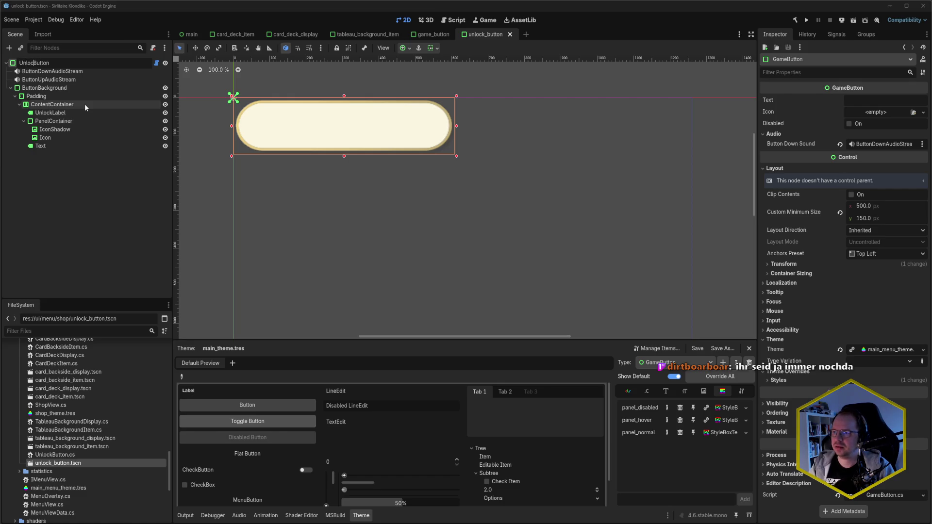
{"action": "key", "text": "Return"}
Assign shop_theme.tres as the UnlockButton root's theme and save.
{"action": "left_click", "coordinate": [89, 165]}
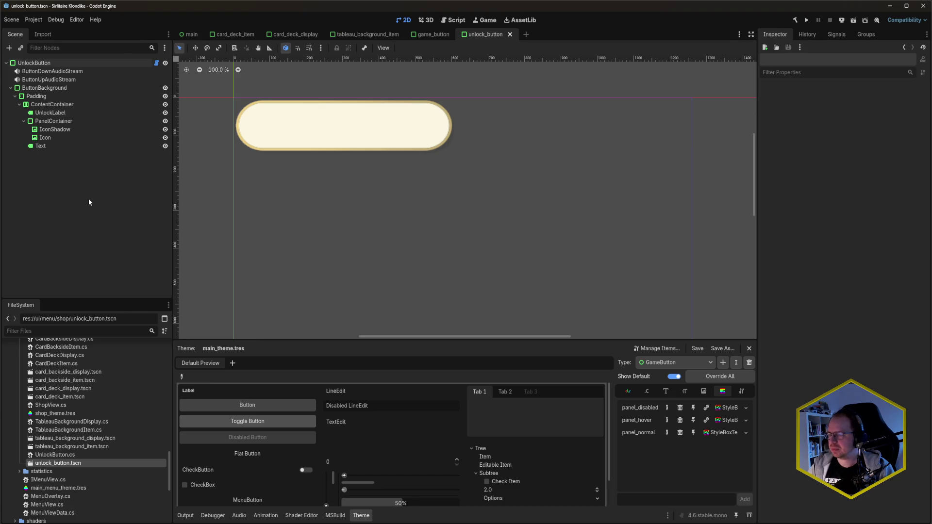
{"action": "left_click", "coordinate": [48, 87]}
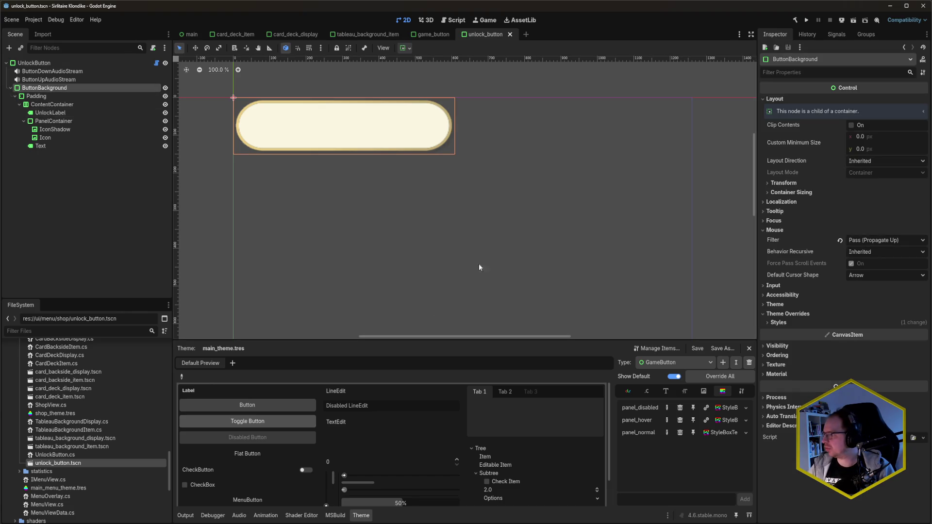
{"action": "left_click", "coordinate": [34, 63]}
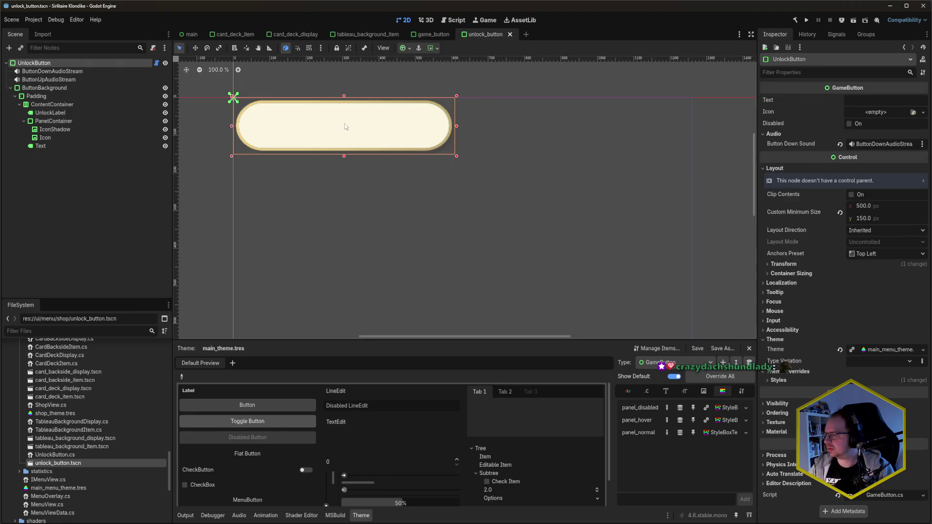
{"action": "left_click", "coordinate": [922, 350]}
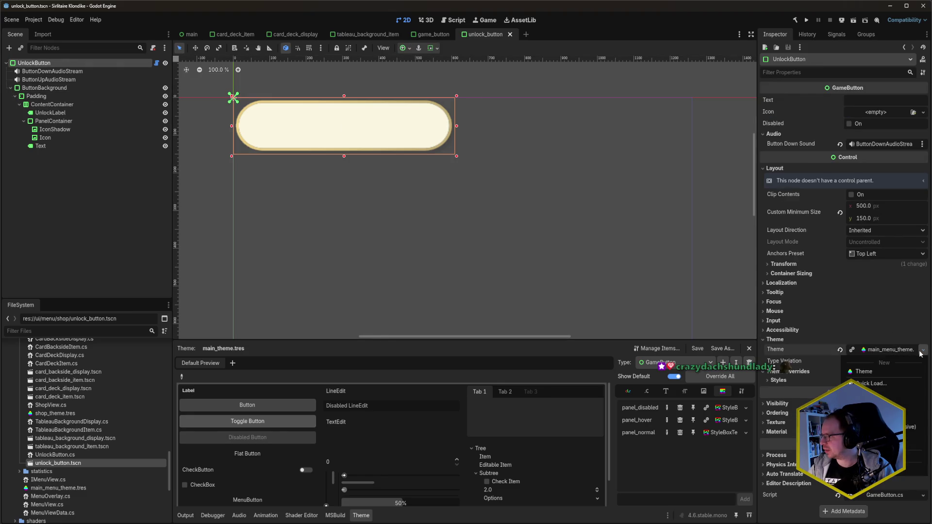
{"action": "left_click", "coordinate": [921, 352]}
{"action": "left_click", "coordinate": [914, 352]}
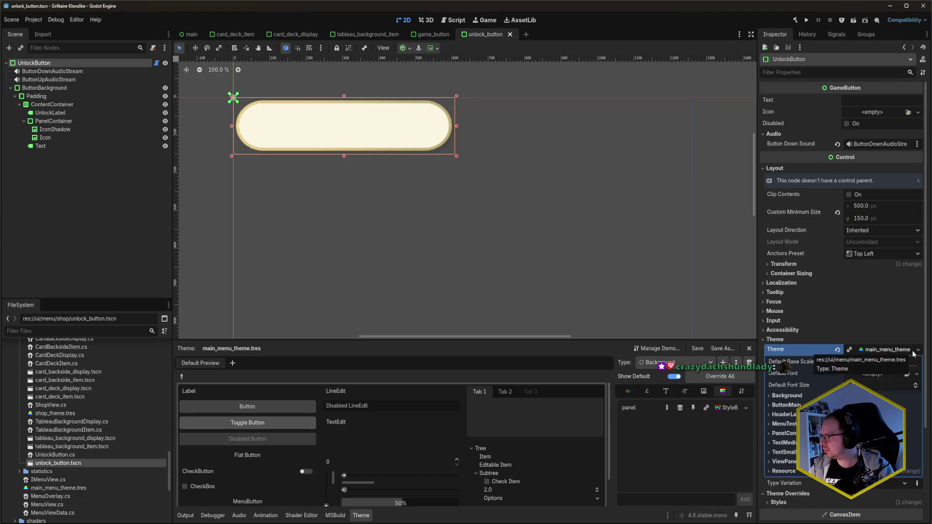
{"action": "left_click", "coordinate": [913, 351]}
{"action": "mouse_move", "coordinate": [55, 413]}
{"action": "left_mouse_down"}
{"action": "mouse_move", "coordinate": [706, 400]}
{"action": "mouse_move", "coordinate": [888, 351]}
{"action": "left_mouse_up"}
{"action": "key", "text": "ctrl+s"}
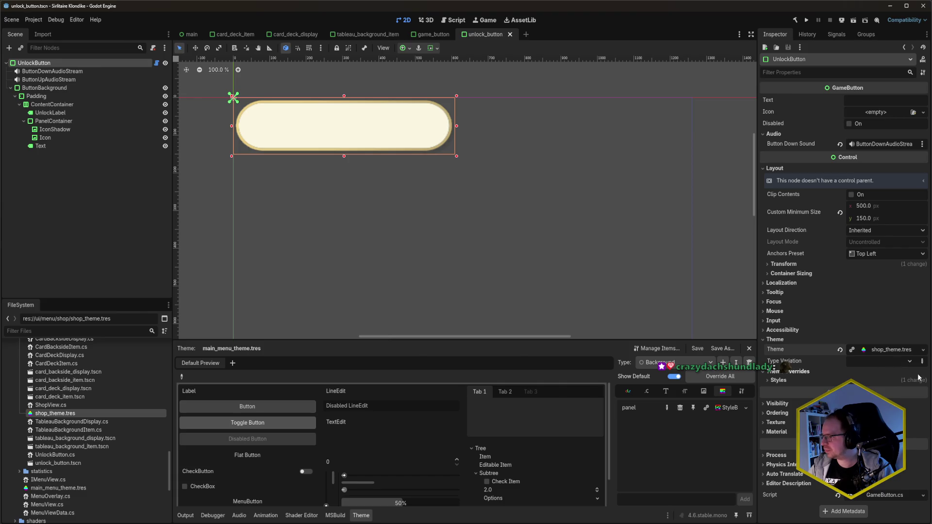
Set the root's type variation to UnlockButton and save the scene.
{"action": "left_click", "coordinate": [910, 363]}
{"action": "left_click", "coordinate": [892, 365]}
{"action": "left_click", "coordinate": [922, 361]}
{"action": "type", "text": "UnlockButton"}
{"action": "key", "text": "Return"}
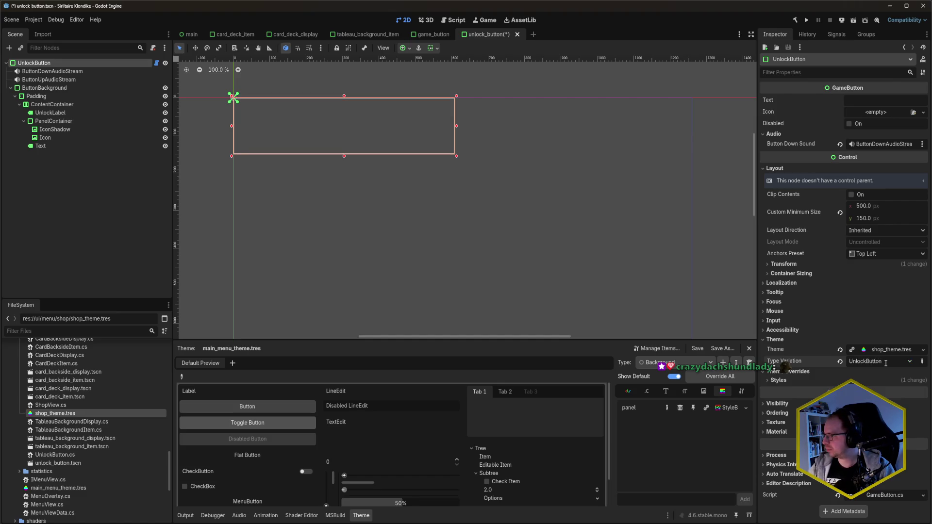
{"action": "key", "text": "ctrl+s"}
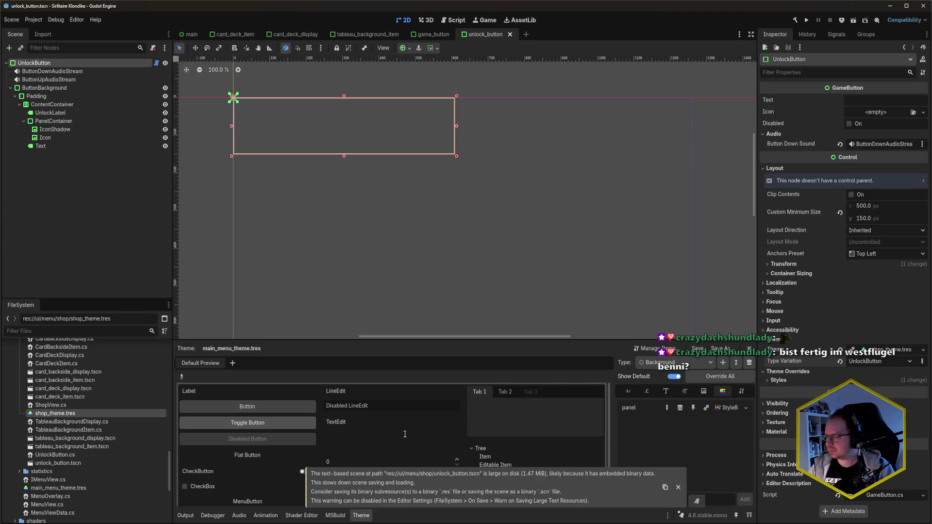
{"action": "left_click", "coordinate": [679, 487]}
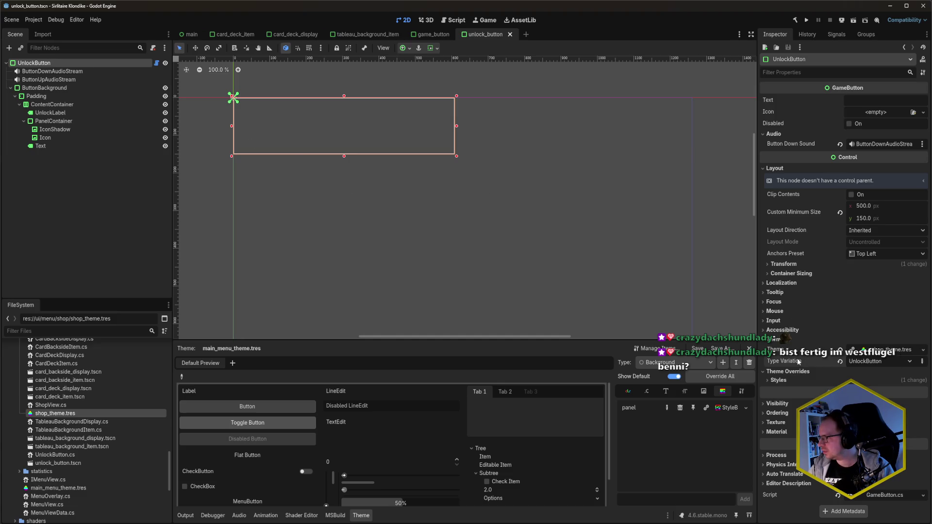
Review the root's style overrides, then select the Text label.
{"action": "left_click", "coordinate": [794, 382]}
{"action": "left_click", "coordinate": [790, 380]}
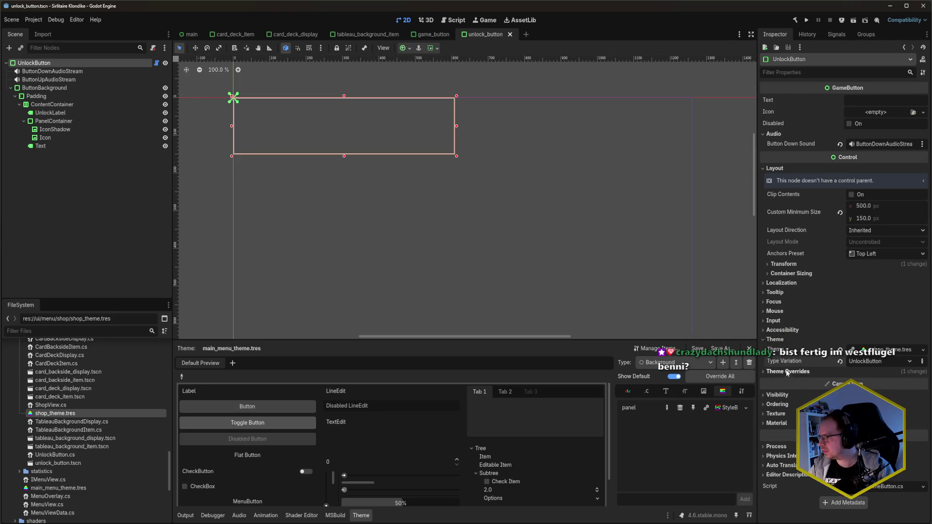
{"action": "left_click", "coordinate": [51, 113]}
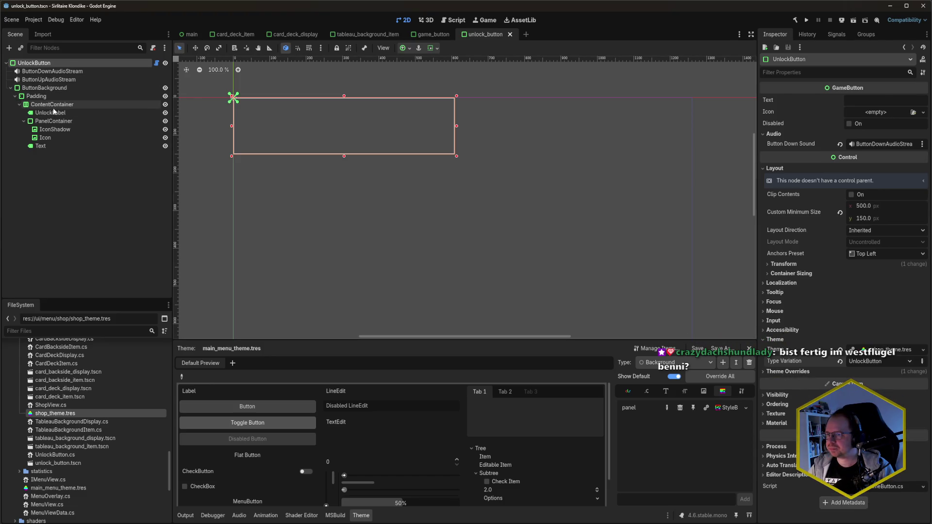
{"action": "scroll", "coordinate": [843, 332], "scroll_direction": "down", "scroll_amount": 3}
{"action": "scroll", "coordinate": [844, 332], "scroll_direction": "up", "scroll_amount": 3}
{"action": "left_click", "coordinate": [41, 147]}
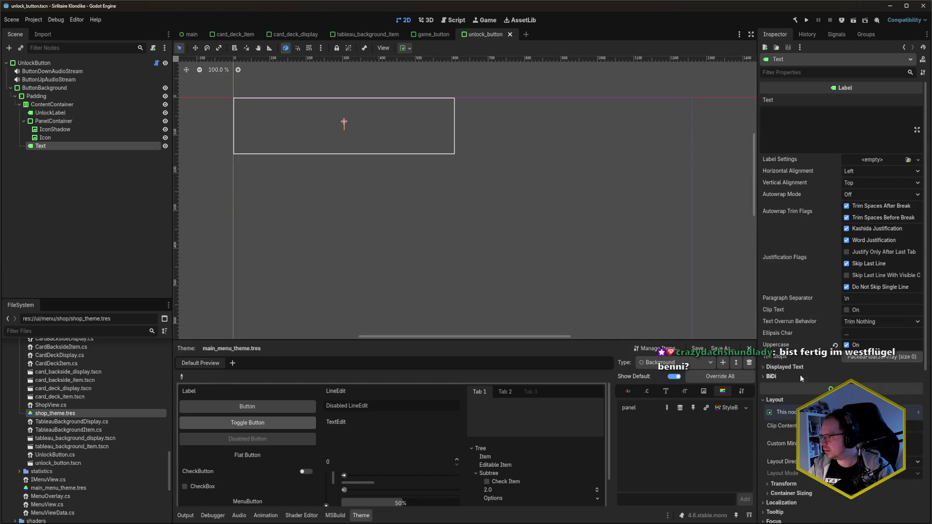
{"action": "scroll", "coordinate": [819, 383], "scroll_direction": "down", "scroll_amount": 5}
Remove the Text label's Font Size, Font, Font Shadow Color and Font Color overrides and save.
{"action": "left_click", "coordinate": [814, 374]}
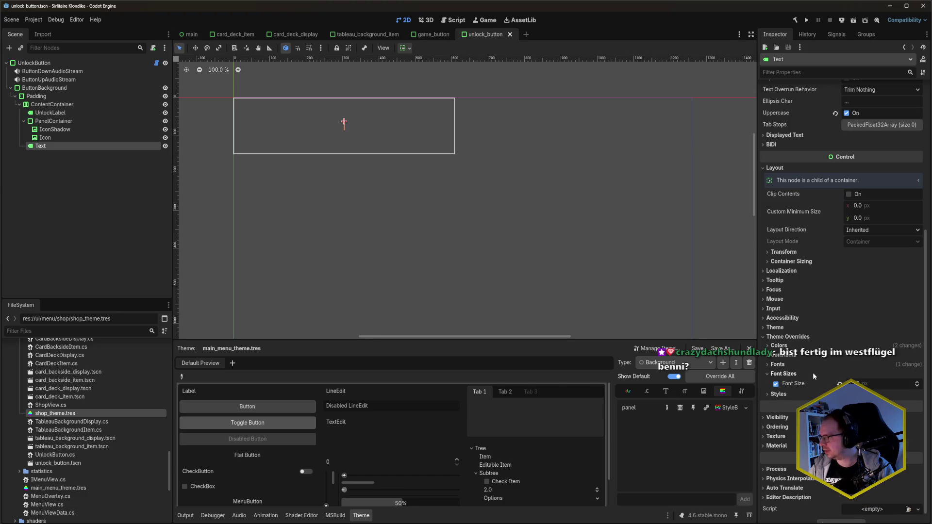
{"action": "left_click", "coordinate": [805, 365]}
{"action": "left_click", "coordinate": [797, 348]}
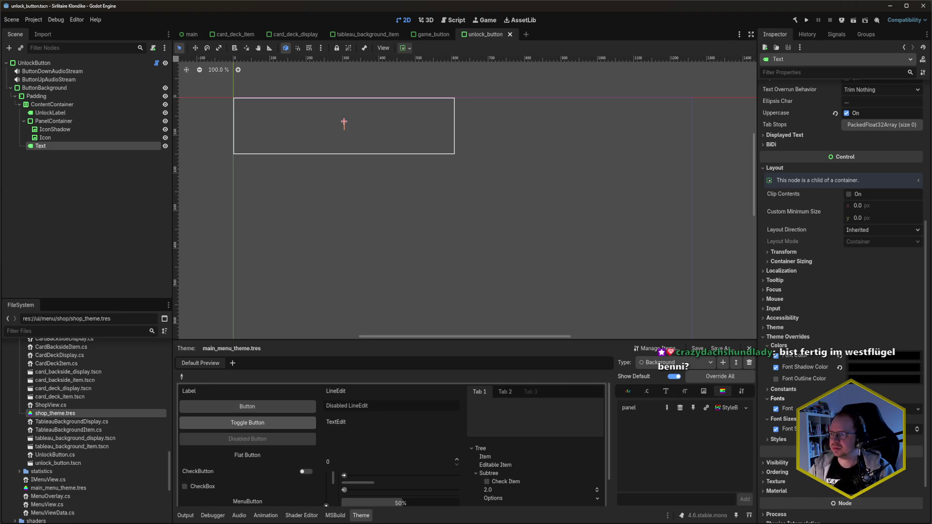
{"action": "left_click", "coordinate": [839, 429]}
{"action": "left_click", "coordinate": [839, 408]}
{"action": "left_click", "coordinate": [839, 367]}
{"action": "left_click", "coordinate": [839, 356]}
{"action": "key", "text": "ctrl+s"}
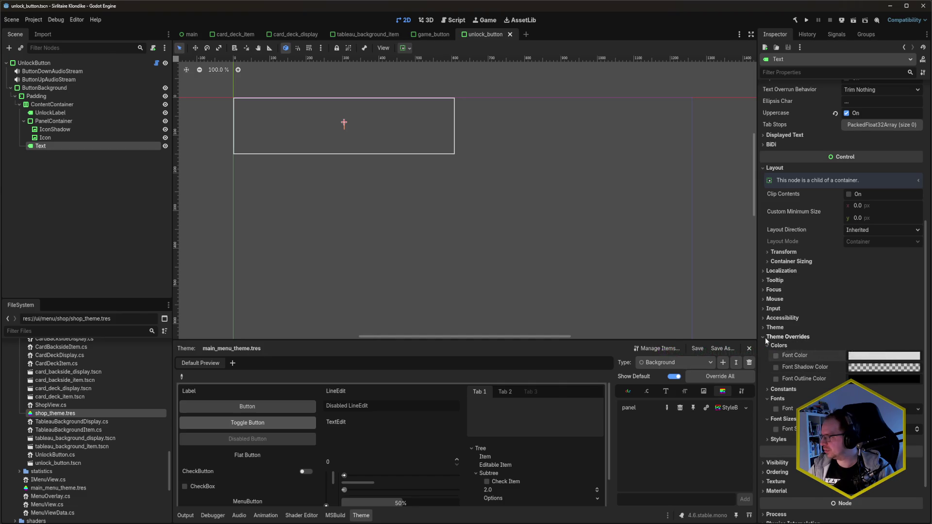
Open the game_button scene from the FileSystem dock.
{"action": "left_click", "coordinate": [788, 336]}
{"action": "scroll", "coordinate": [65, 458], "scroll_direction": "down", "scroll_amount": 5}
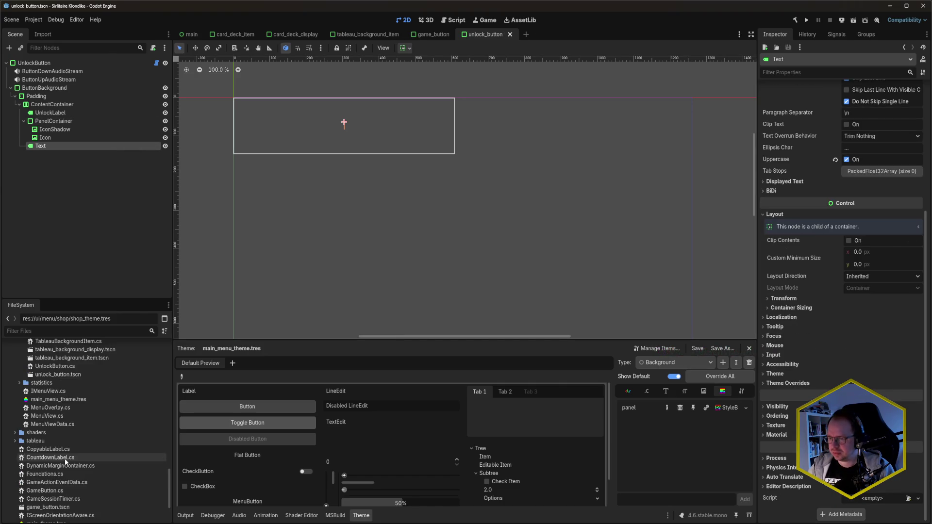
{"action": "double_click", "coordinate": [59, 462]}
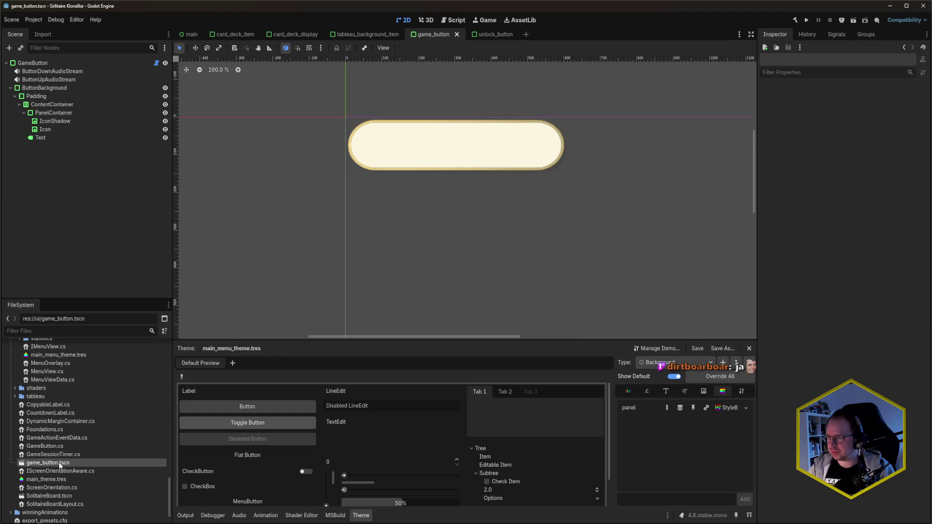
Clear the game_button Text label's Font Size, Font, Font Shadow Color and Font Color overrides, save, and run the game.
{"action": "left_click", "coordinate": [56, 138]}
{"action": "scroll", "coordinate": [842, 219], "scroll_direction": "down", "scroll_amount": 5}
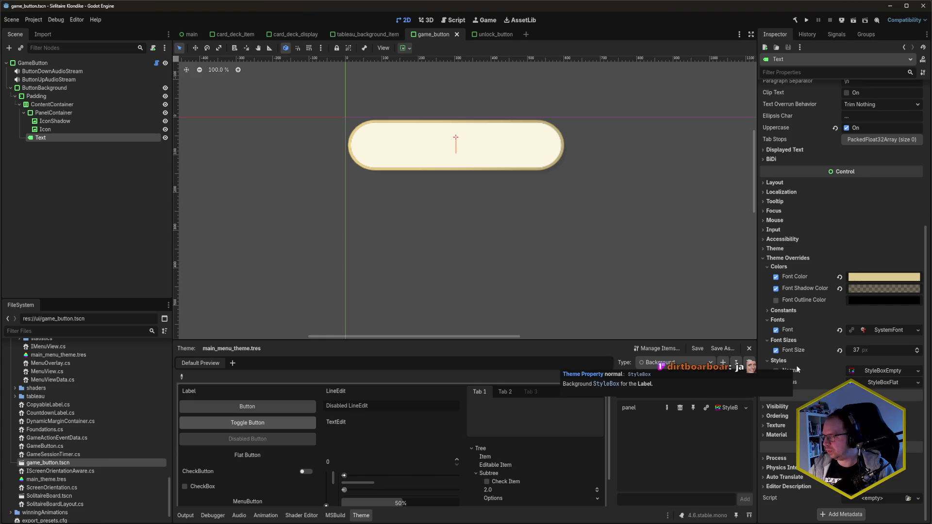
{"action": "left_click", "coordinate": [840, 349]}
{"action": "left_click", "coordinate": [840, 330]}
{"action": "left_click", "coordinate": [839, 288]}
{"action": "left_click", "coordinate": [840, 277]}
{"action": "key", "text": "ctrl+s"}
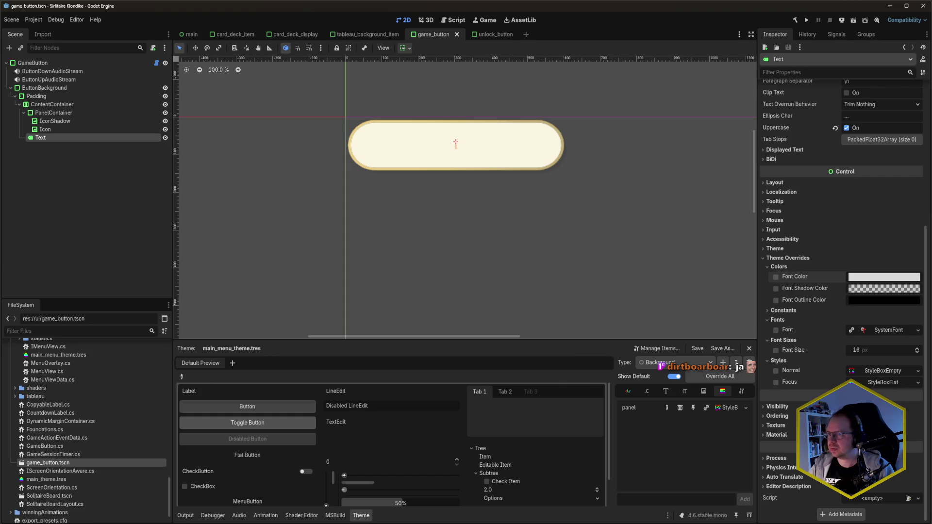
{"action": "key", "text": "F5"}
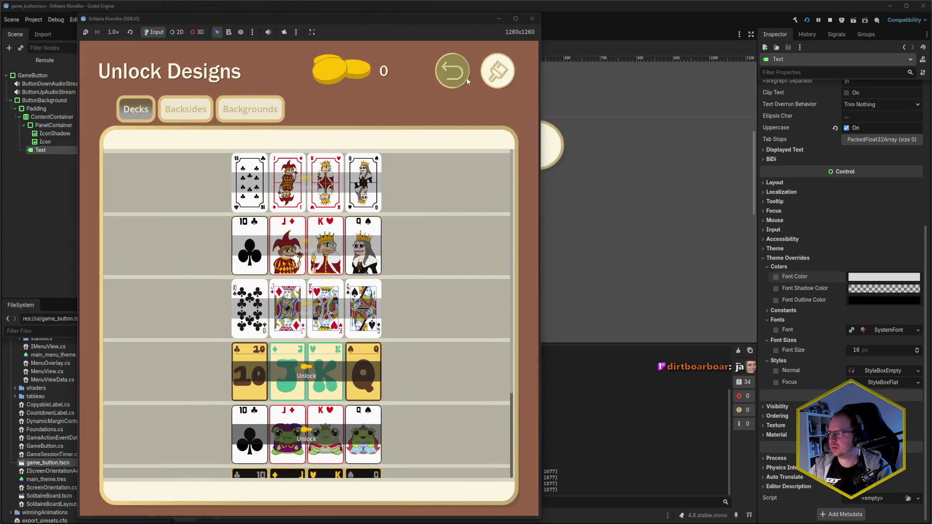
Go back to the main menu, reopen Unlock Designs, close the game, and return to unlock_button.
{"action": "left_click", "coordinate": [465, 78]}
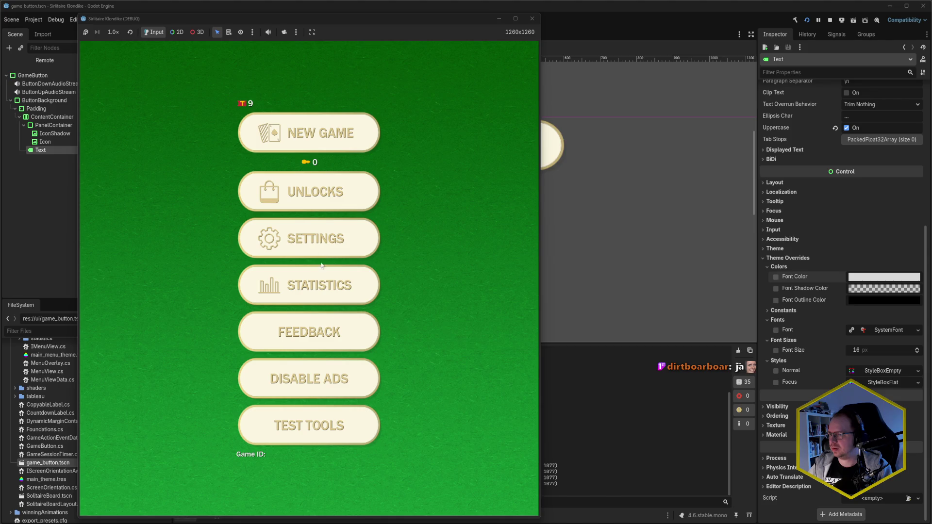
{"action": "left_click", "coordinate": [320, 193]}
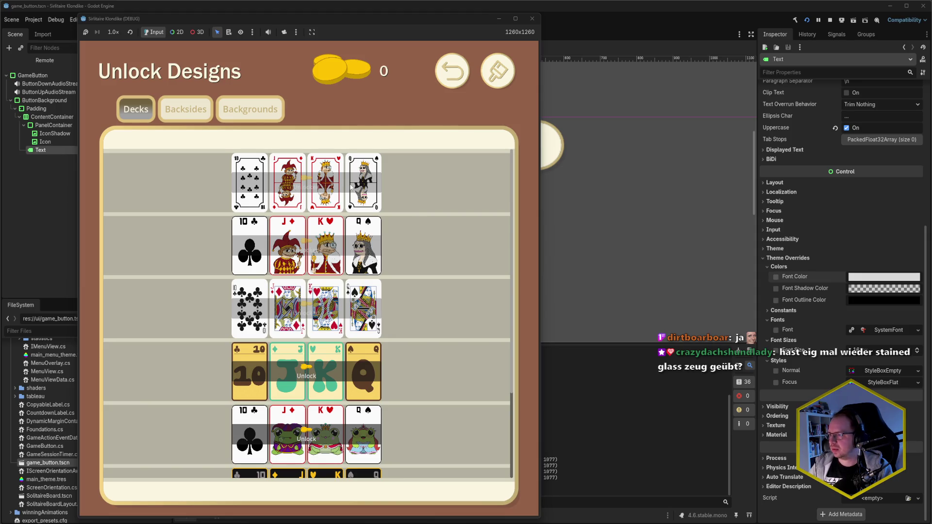
{"action": "left_click", "coordinate": [533, 19]}
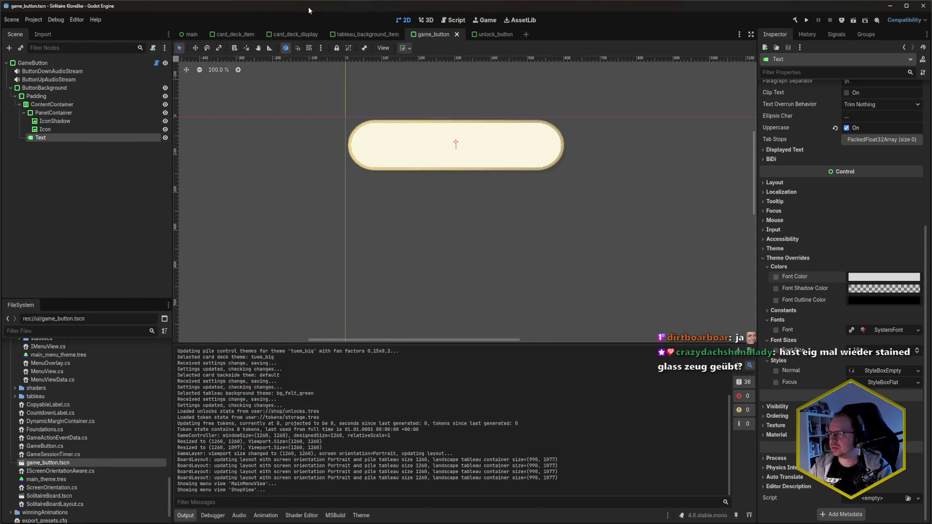
{"action": "left_click", "coordinate": [491, 34]}
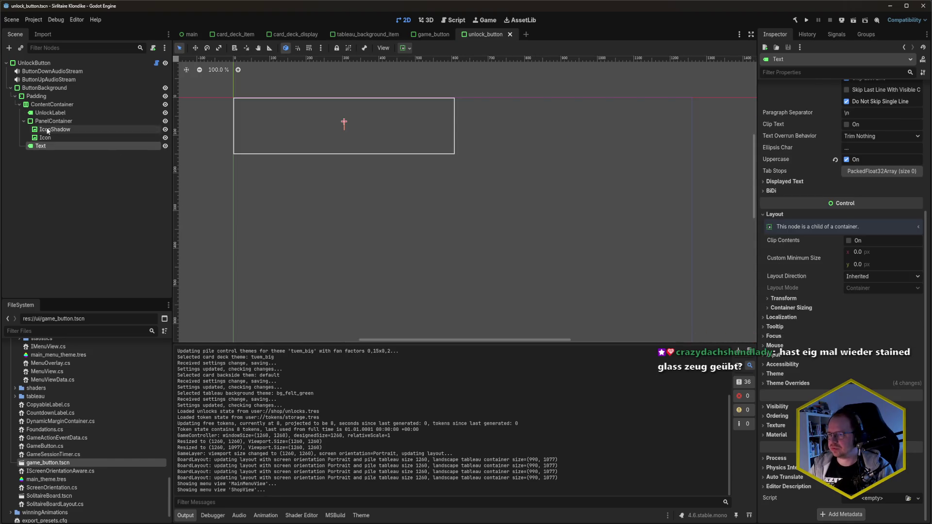
Set the UnlockLabel text to 'Unlock' and save the unlock_button scene.
{"action": "left_click", "coordinate": [64, 114]}
{"action": "left_click", "coordinate": [824, 130]}
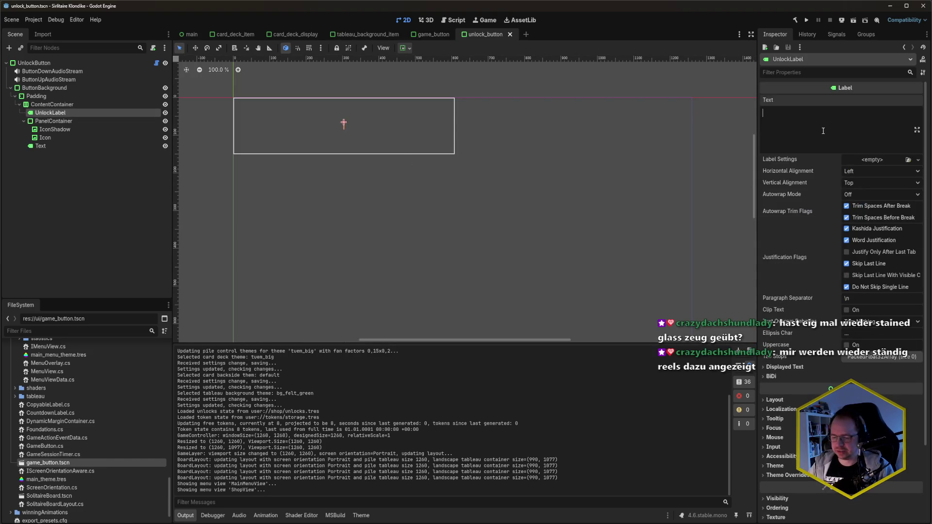
{"action": "type", "text": "Unlock"}
{"action": "key", "text": "ctrl+s"}
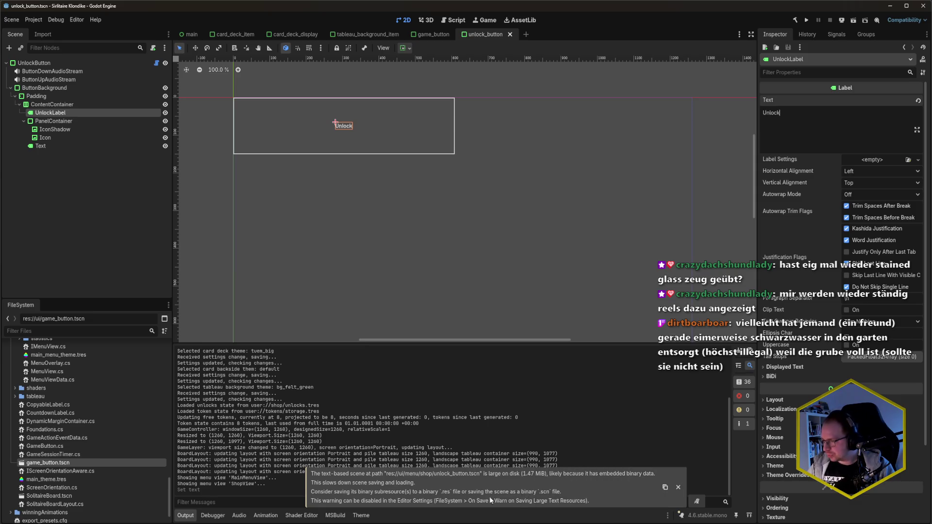
{"action": "left_click", "coordinate": [678, 487]}
{"action": "left_click", "coordinate": [73, 130]}
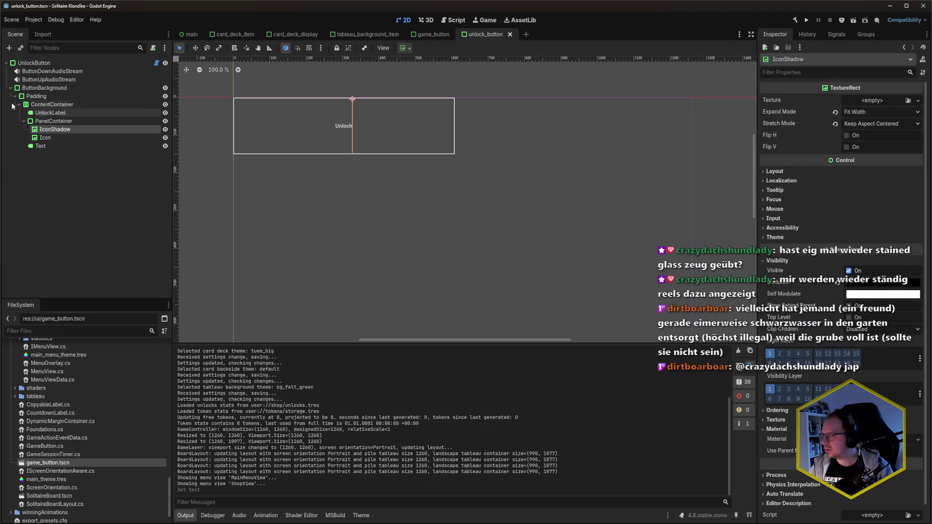
Inspect the Icon, ButtonBackground and ContentContainer nodes, including ButtonBackground's Panel style override.
{"action": "left_click", "coordinate": [62, 138]}
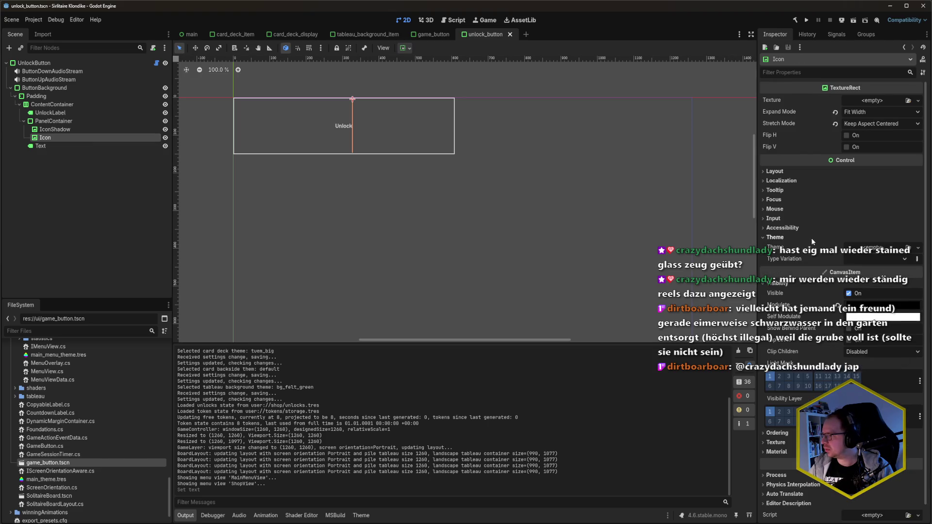
{"action": "left_click", "coordinate": [46, 89]}
{"action": "left_click", "coordinate": [48, 101]}
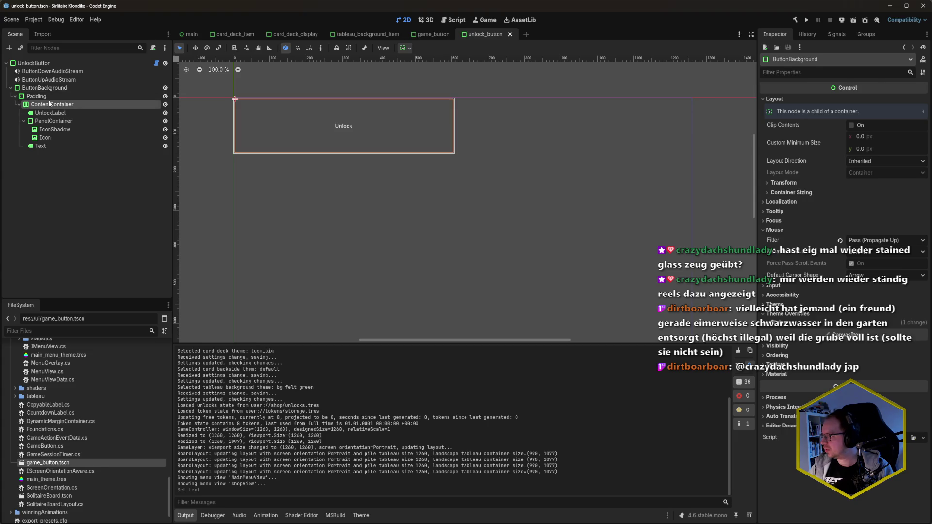
{"action": "left_click", "coordinate": [48, 88]}
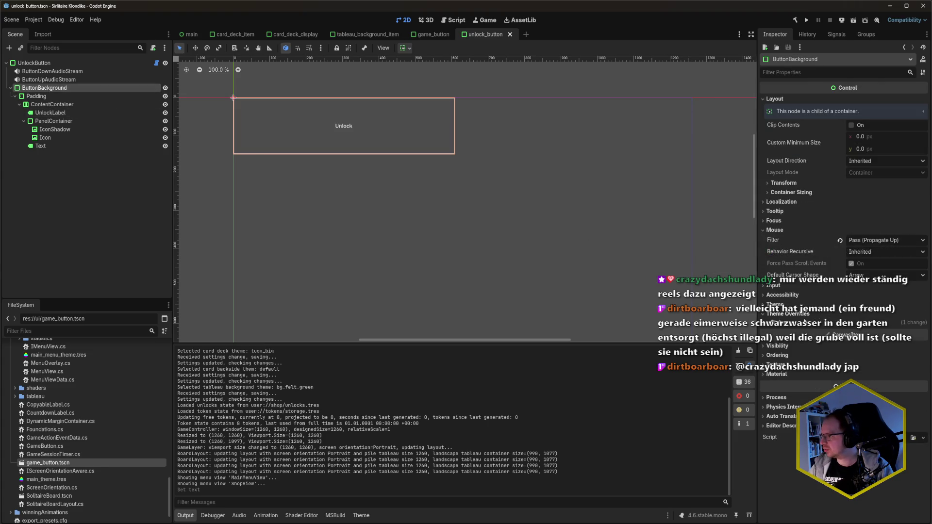
{"action": "left_click", "coordinate": [800, 323]}
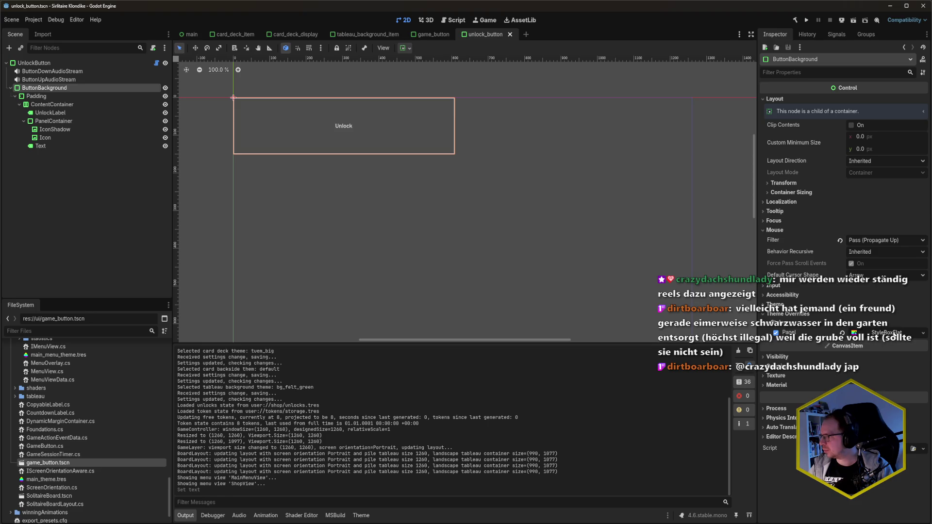
{"action": "left_click", "coordinate": [880, 332]}
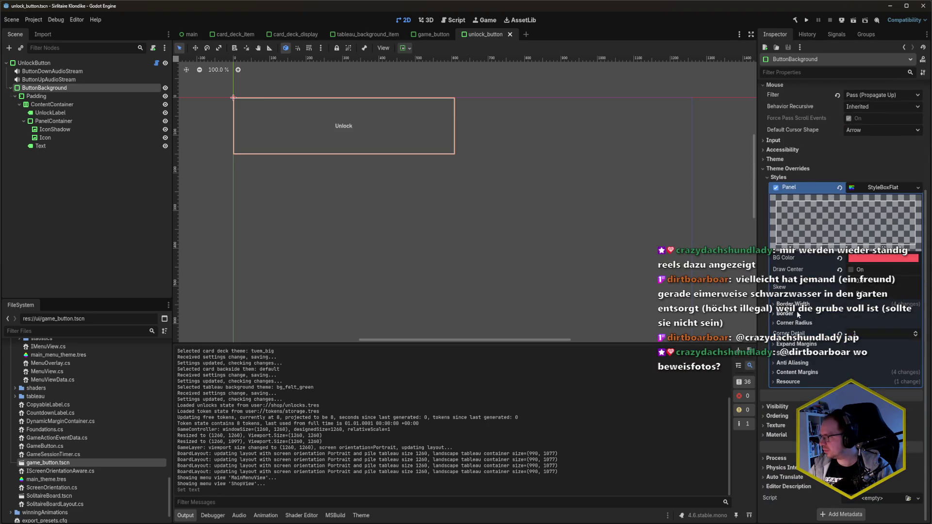
{"action": "scroll", "coordinate": [797, 313], "scroll_direction": "up", "scroll_amount": 5}
{"action": "left_click", "coordinate": [778, 284]}
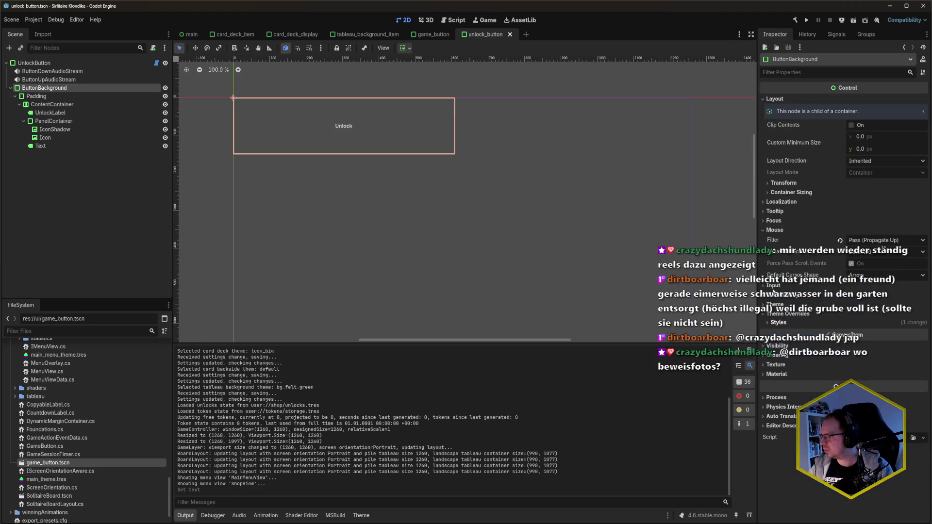
Revert the Padding node's Margin Left, Top, Right and Bottom overrides and save.
{"action": "left_click", "coordinate": [38, 96]}
{"action": "left_click", "coordinate": [803, 282]}
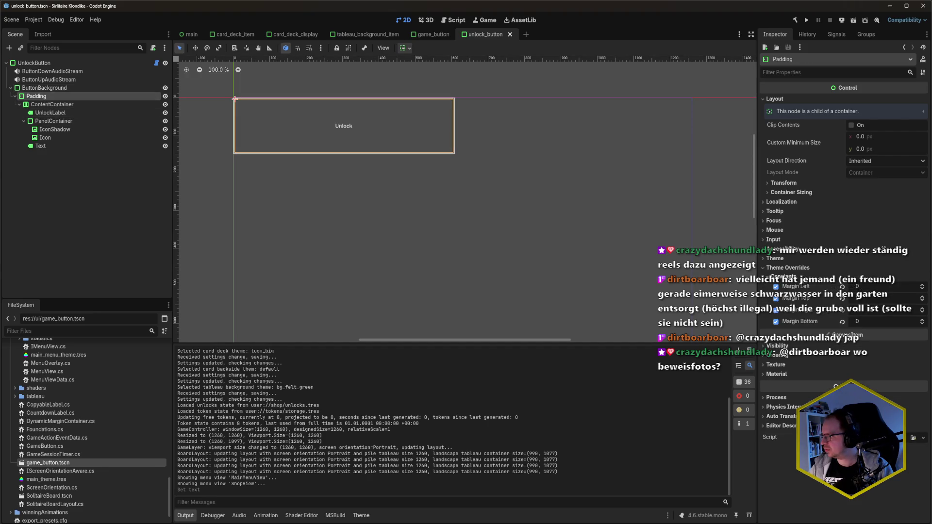
{"action": "left_click", "coordinate": [842, 286]}
{"action": "left_click", "coordinate": [842, 298]}
{"action": "left_click", "coordinate": [842, 310]}
{"action": "left_click", "coordinate": [842, 321]}
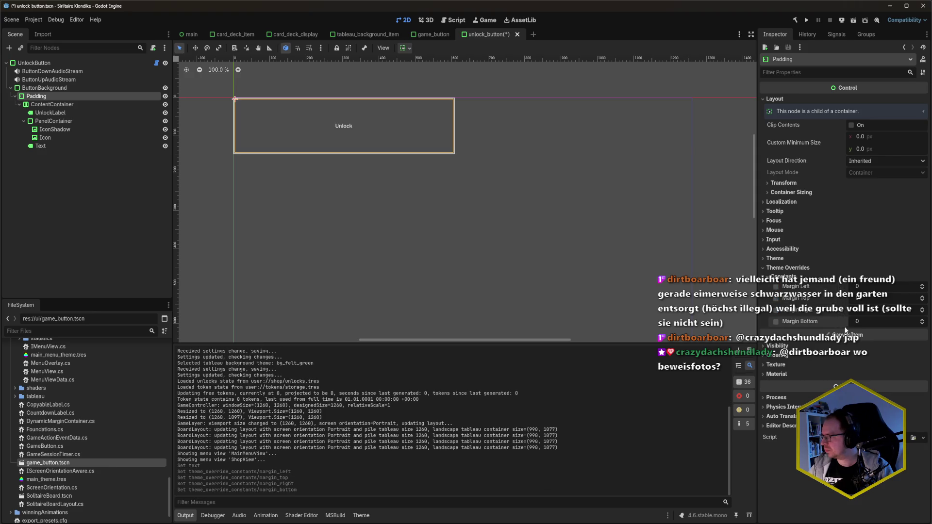
{"action": "left_click", "coordinate": [765, 268]}
{"action": "key", "text": "ctrl+s"}
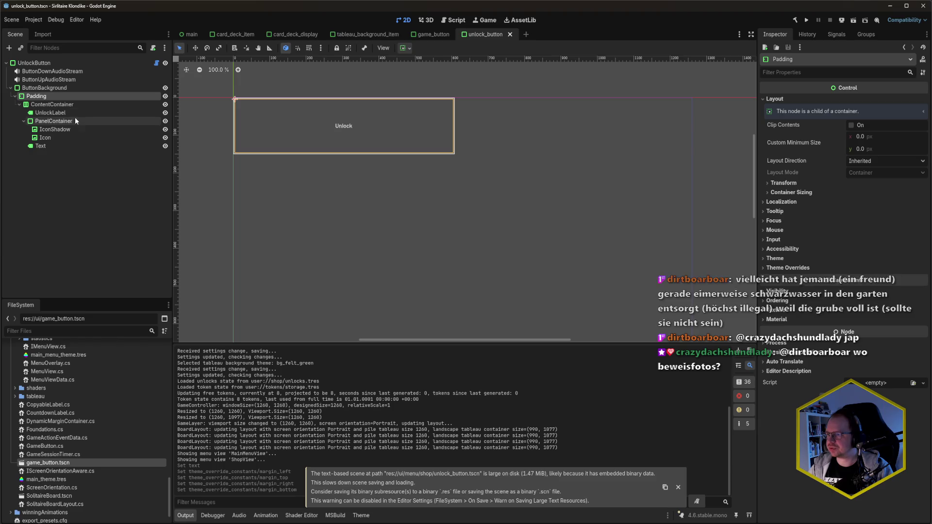
Set the UnlockButton root's icon to icon_coins.svg and save.
{"action": "left_click", "coordinate": [60, 138]}
{"action": "scroll", "coordinate": [75, 394], "scroll_direction": "up", "scroll_amount": 10}
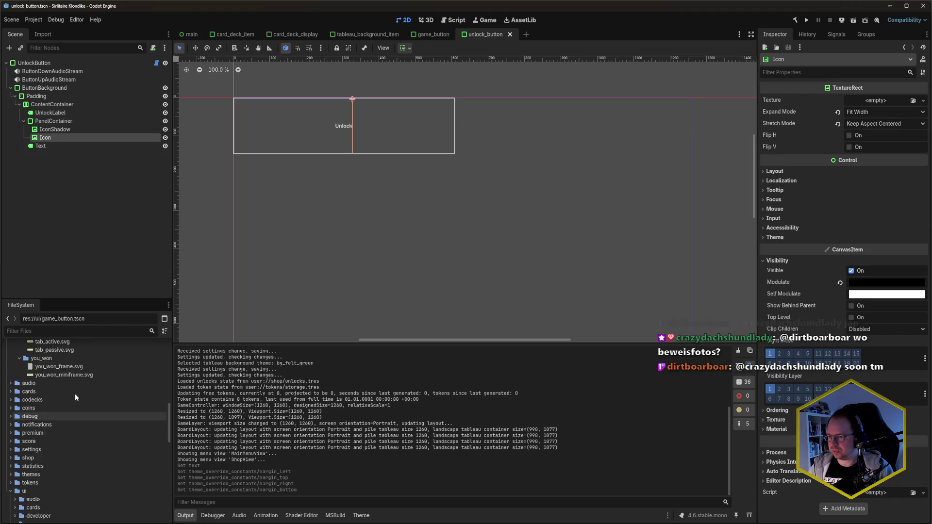
{"action": "scroll", "coordinate": [77, 410], "scroll_direction": "up", "scroll_amount": 3}
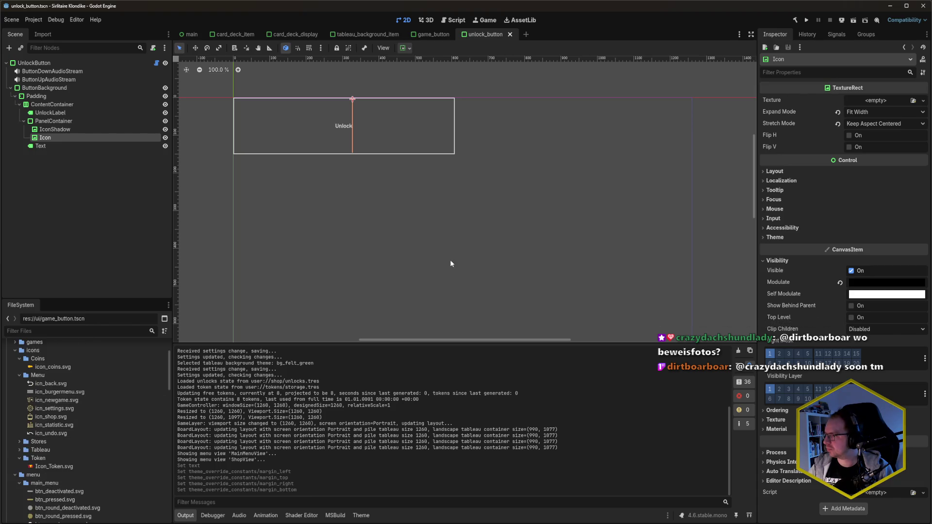
{"action": "left_click", "coordinate": [82, 63]}
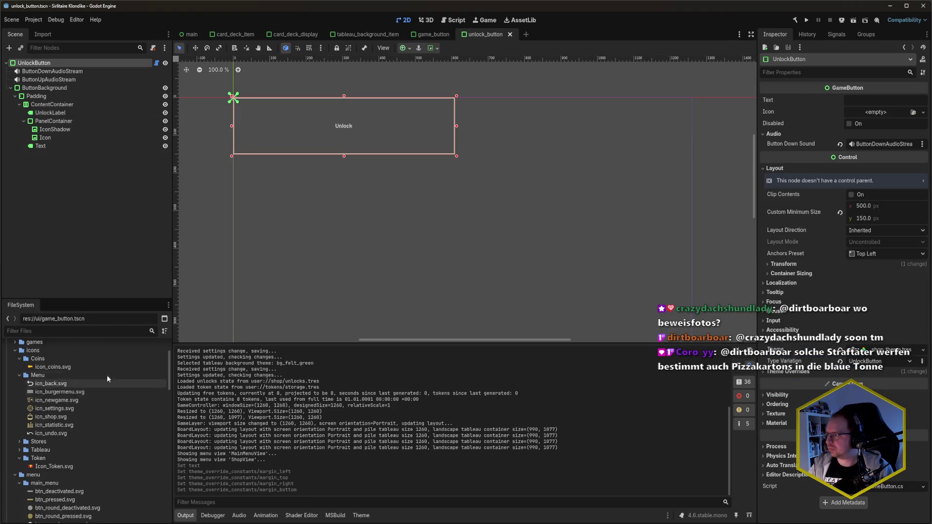
{"action": "mouse_move", "coordinate": [63, 367]}
{"action": "left_mouse_down"}
{"action": "mouse_move", "coordinate": [876, 113]}
{"action": "mouse_move", "coordinate": [901, 127]}
{"action": "mouse_move", "coordinate": [889, 116]}
{"action": "left_mouse_up"}
{"action": "key", "text": "ctrl+s"}
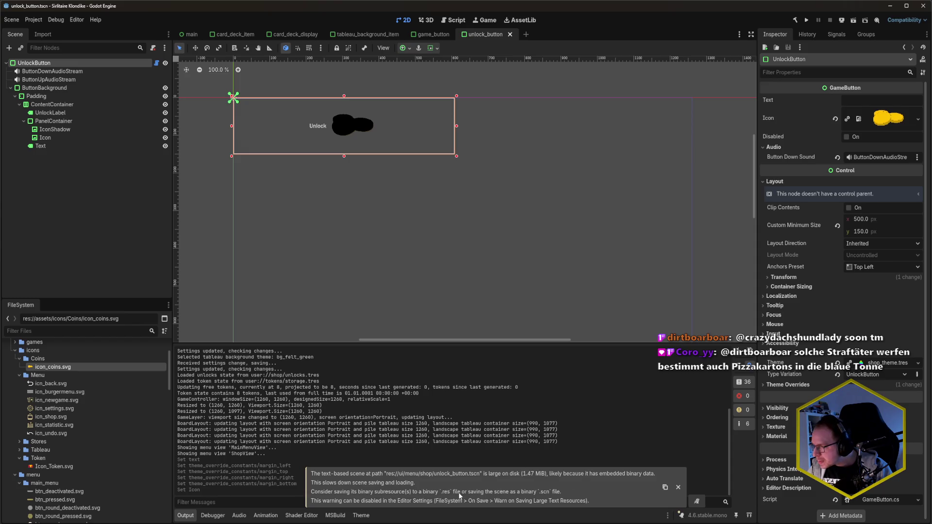
Check the button's style overrides, save again, and inspect the Text and UnlockLabel nodes.
{"action": "left_click", "coordinate": [786, 385]}
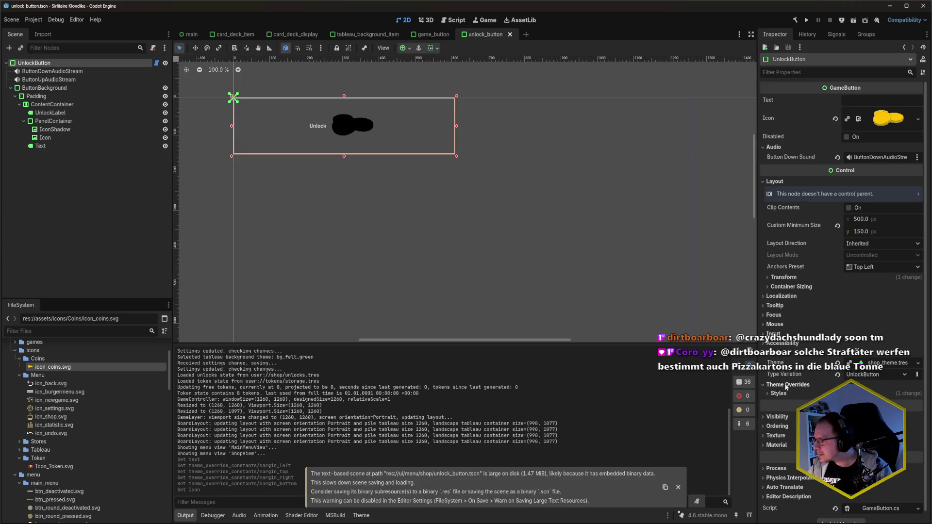
{"action": "left_click", "coordinate": [778, 393]}
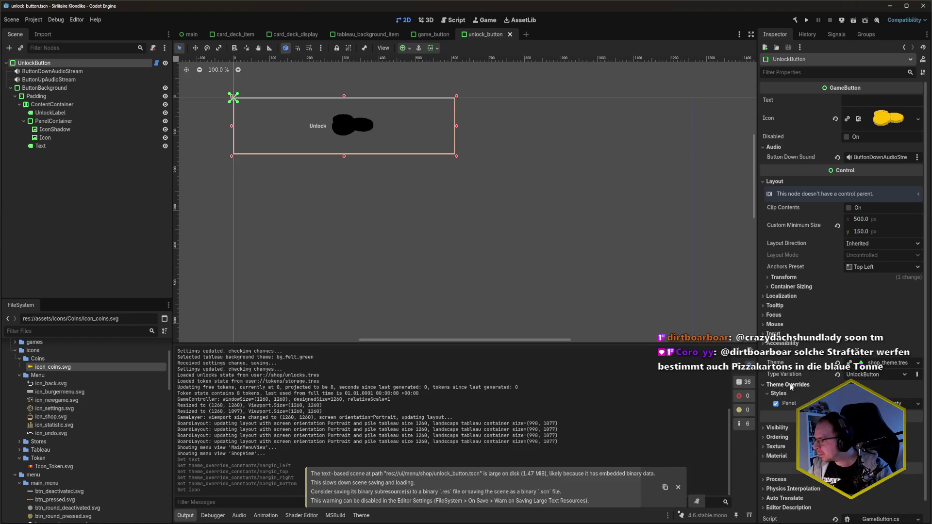
{"action": "left_click", "coordinate": [788, 385]}
{"action": "key", "text": "ctrl+s"}
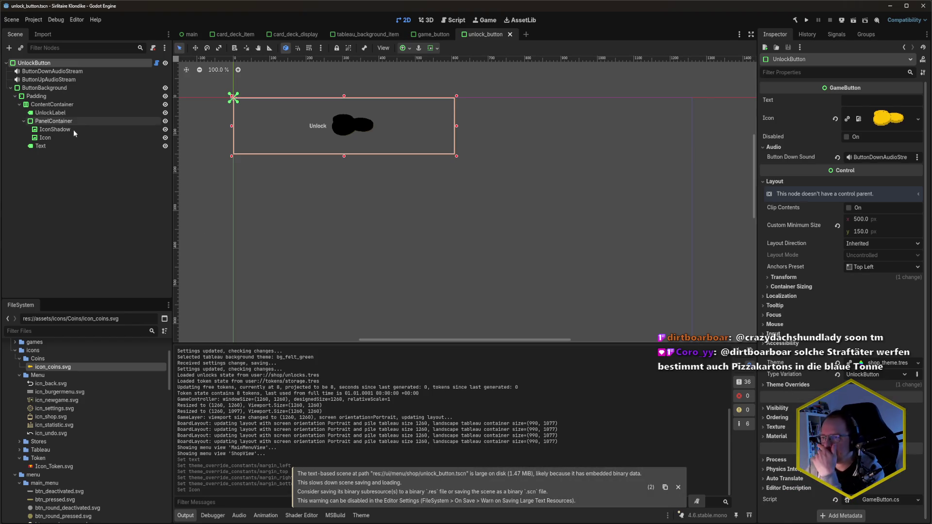
{"action": "left_click", "coordinate": [71, 146]}
{"action": "left_click", "coordinate": [137, 114]}
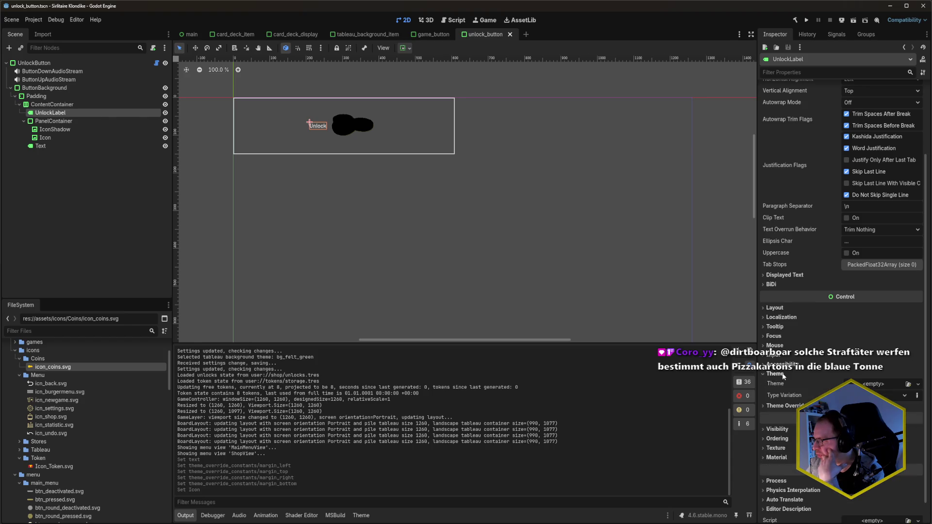
{"action": "left_click", "coordinate": [48, 146]}
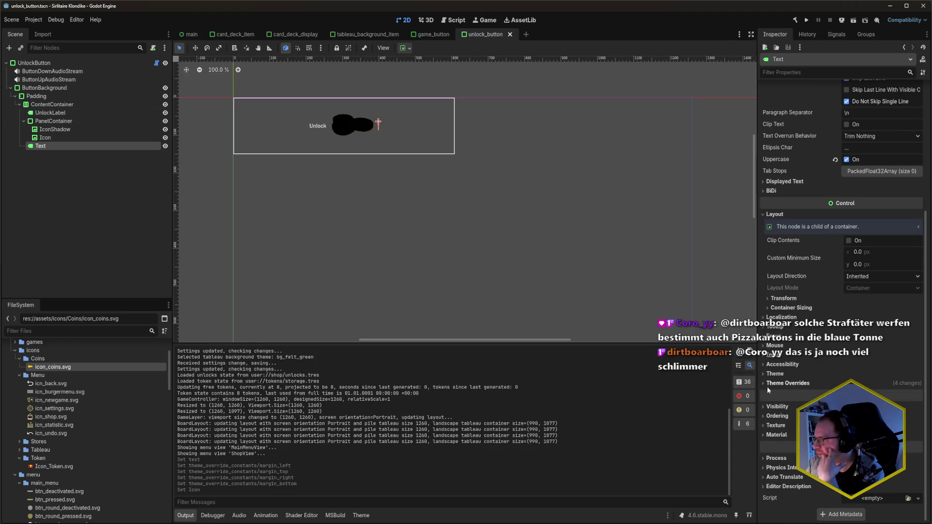
Clear the Text label's Font Color, Font Shadow Color, Font and Font Size overrides and save.
{"action": "scroll", "coordinate": [787, 390], "scroll_direction": "down", "scroll_amount": 5}
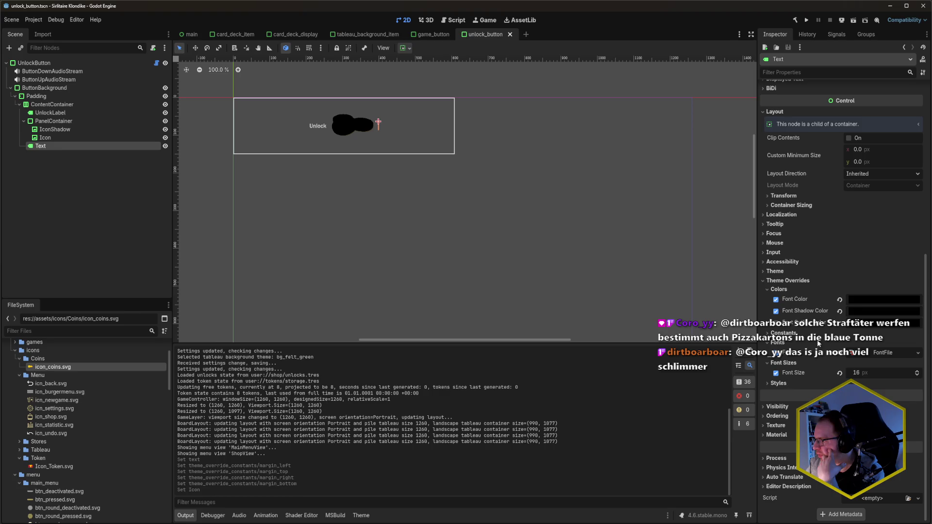
{"action": "left_click", "coordinate": [839, 299]}
{"action": "left_click", "coordinate": [840, 311]}
{"action": "left_click", "coordinate": [841, 357]}
{"action": "left_click", "coordinate": [776, 373]}
{"action": "key", "text": "ctrl+s"}
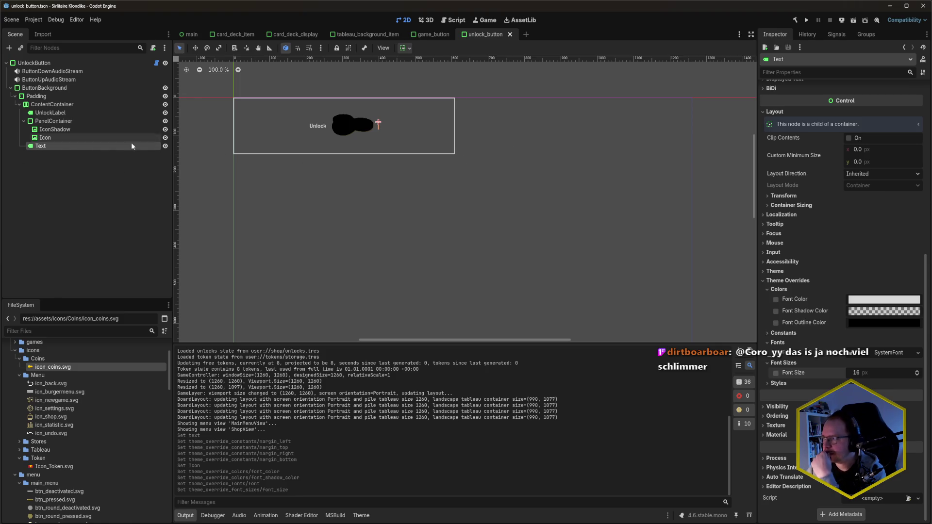
Inspect the Icon and IconShadow nodes, then select the UnlockButton root and bring up the Theme editor.
{"action": "scroll", "coordinate": [825, 251], "scroll_direction": "up", "scroll_amount": 6}
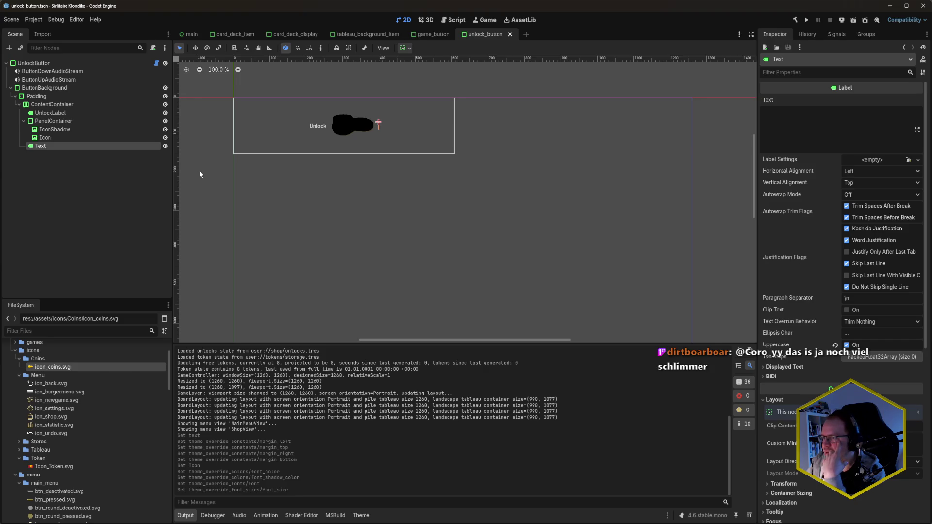
{"action": "left_click", "coordinate": [71, 135]}
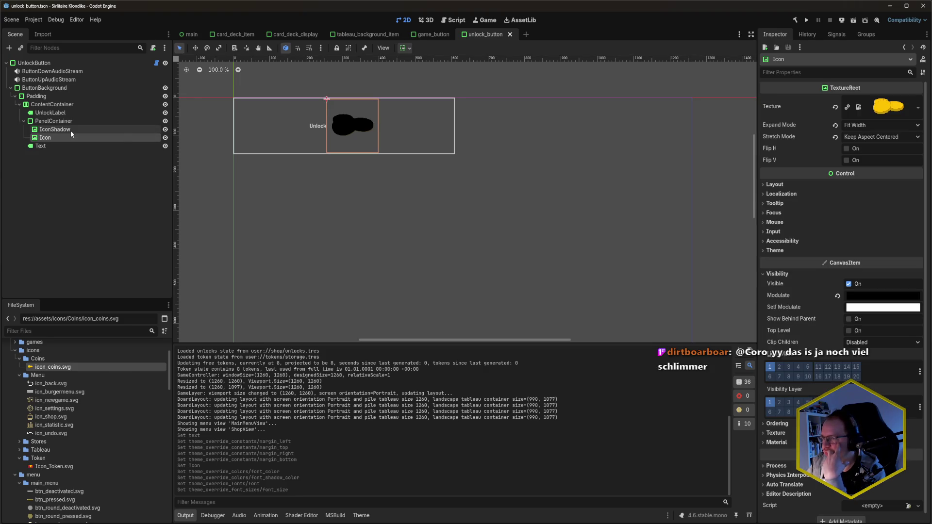
{"action": "left_click", "coordinate": [71, 130]}
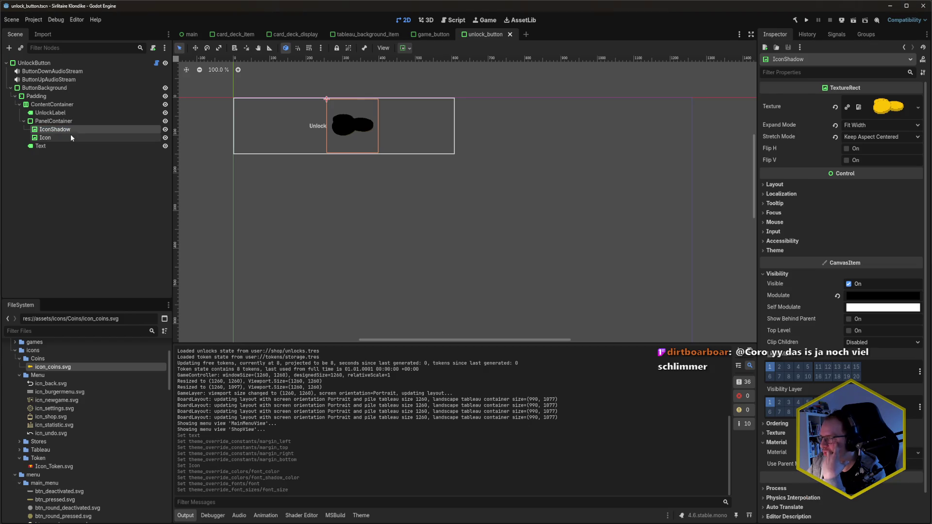
{"action": "left_click", "coordinate": [69, 137]}
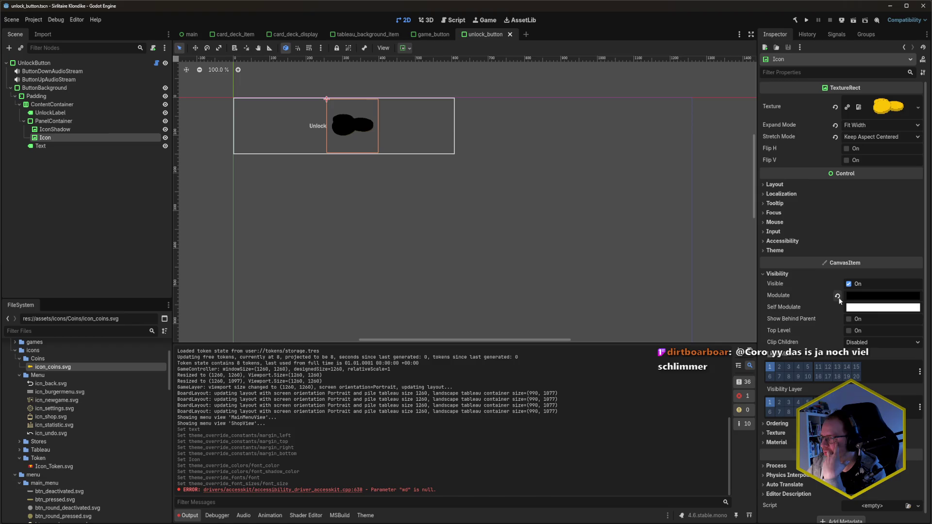
{"action": "left_click", "coordinate": [55, 64]}
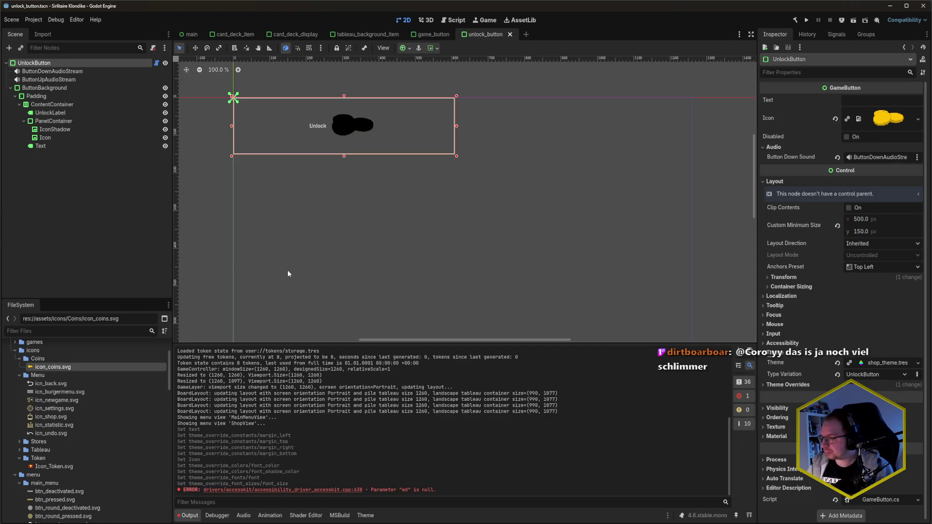
{"action": "left_click", "coordinate": [366, 516]}
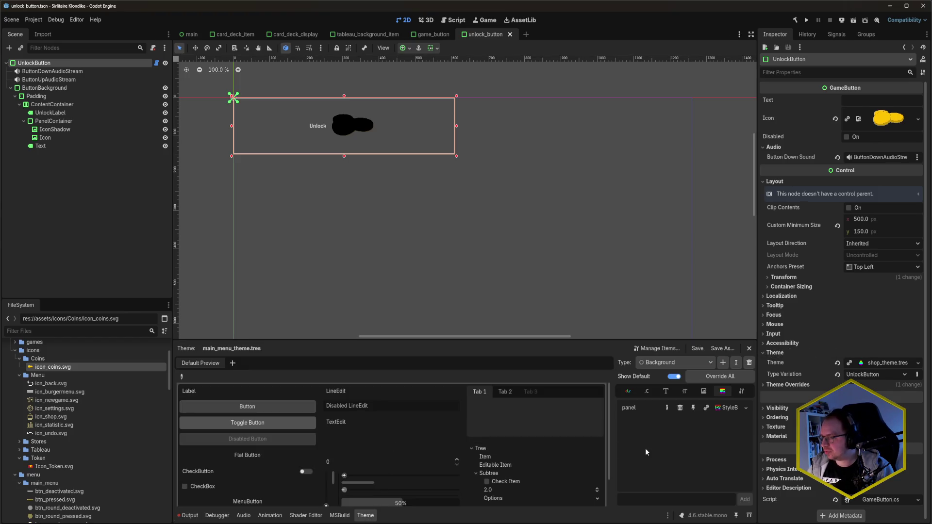
Add an UnlockButton type to shop_theme.tres, leaving its base type unset.
{"action": "scroll", "coordinate": [65, 433], "scroll_direction": "down", "scroll_amount": 10}
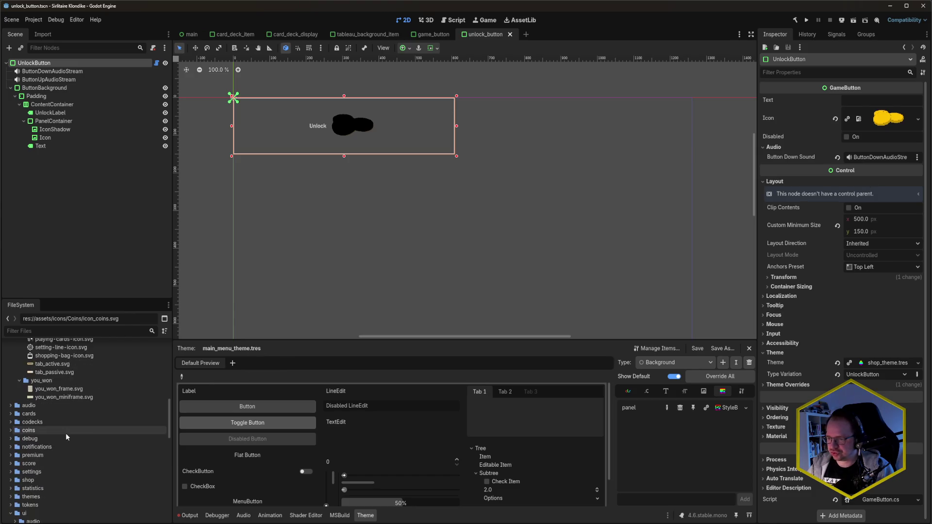
{"action": "scroll", "coordinate": [67, 437], "scroll_direction": "down", "scroll_amount": 8}
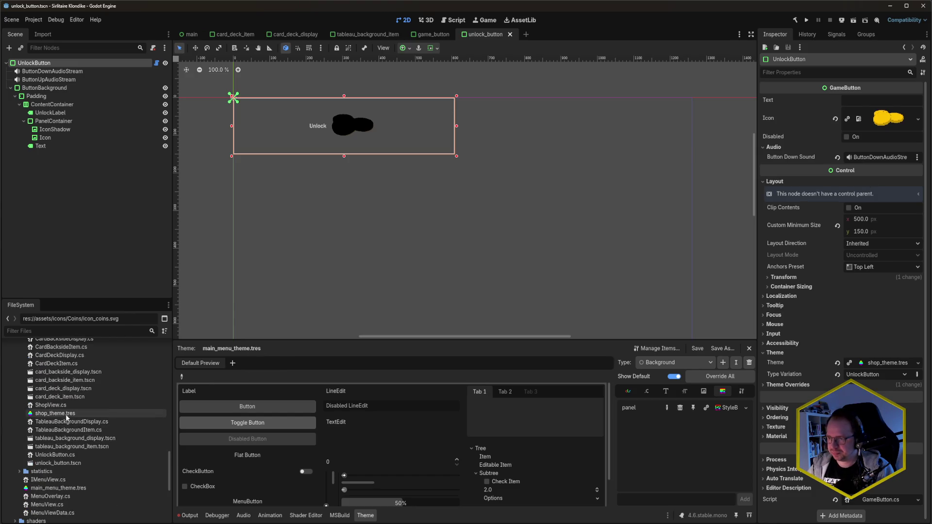
{"action": "left_click", "coordinate": [65, 413]}
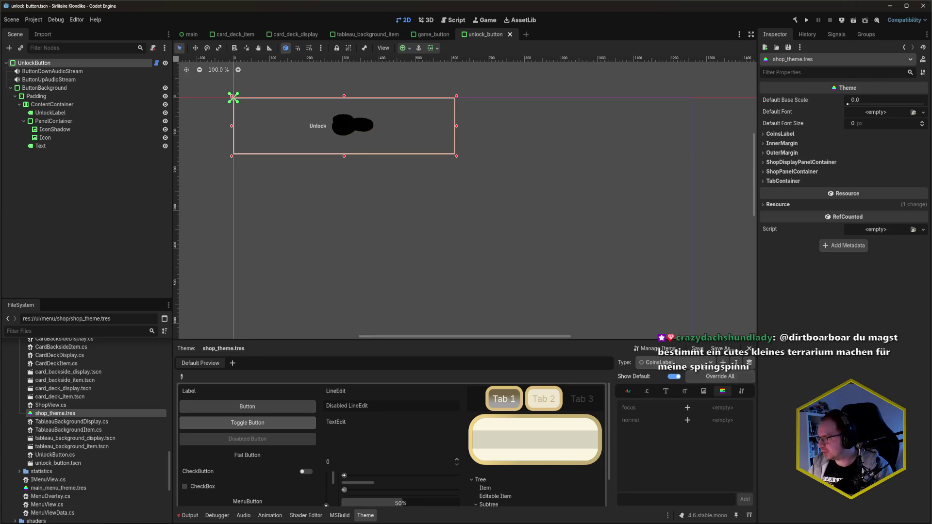
{"action": "left_click", "coordinate": [723, 362]}
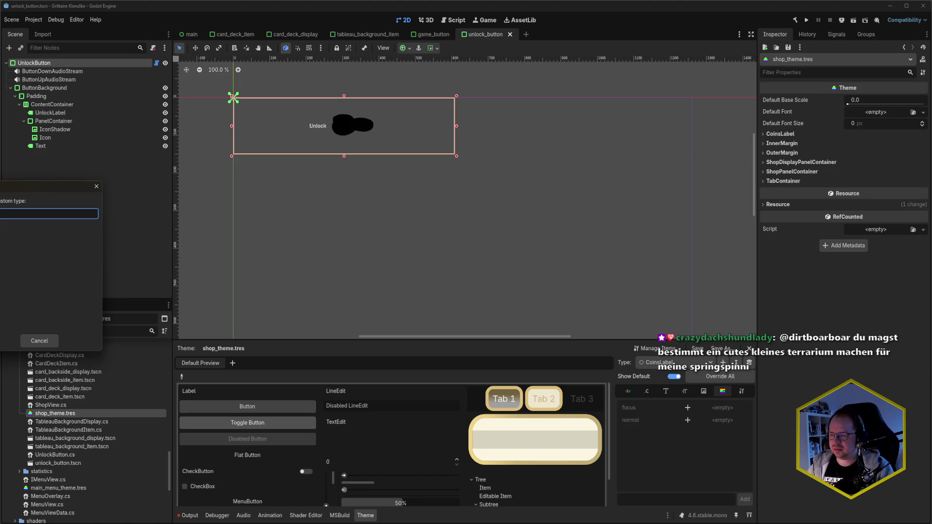
{"action": "type", "text": "UnlockButton"}
{"action": "key", "text": "Return"}
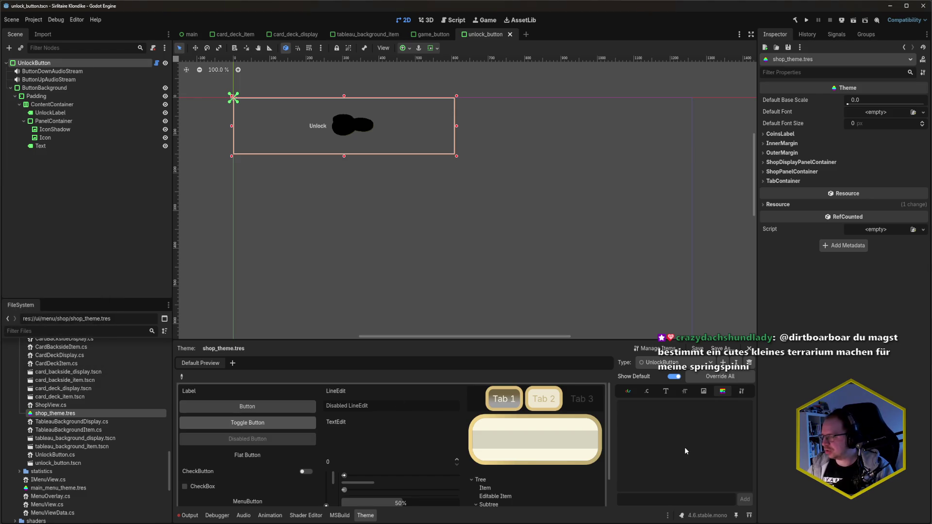
{"action": "left_click", "coordinate": [739, 394]}
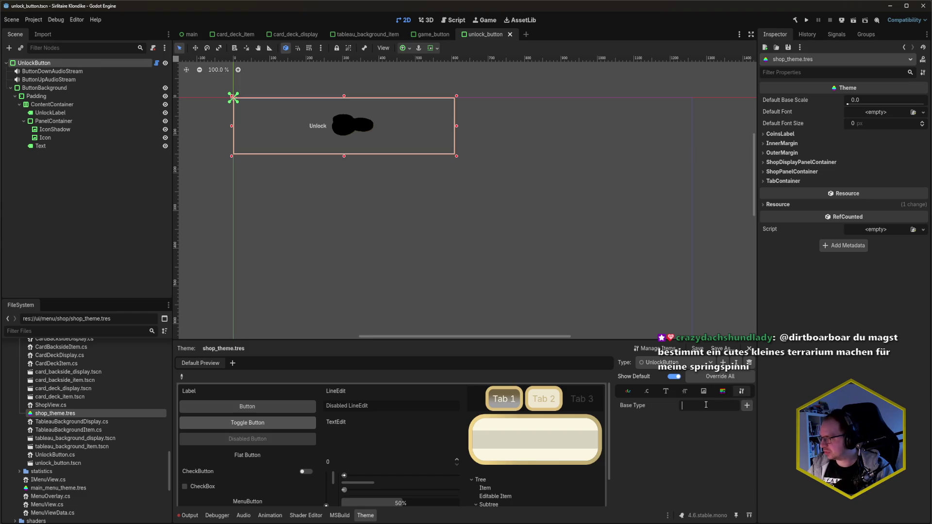
{"action": "left_click", "coordinate": [749, 406]}
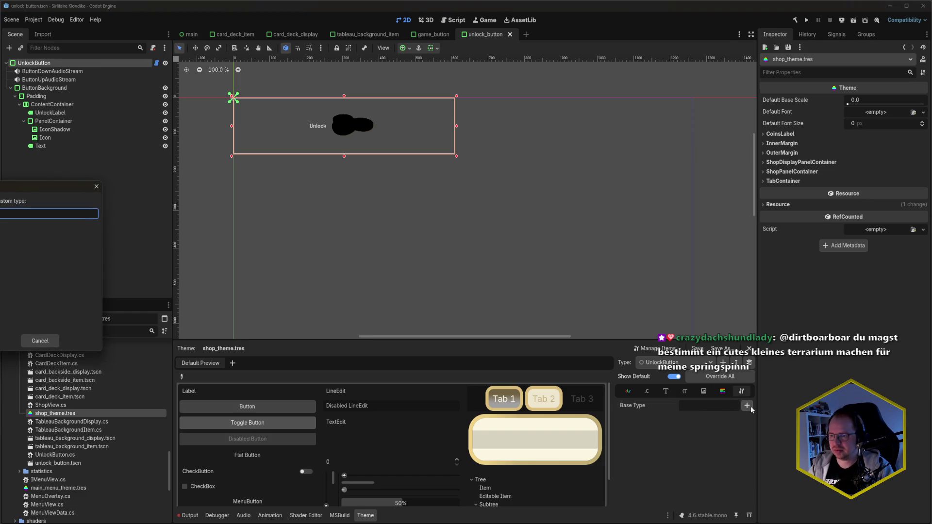
{"action": "key", "text": "Escape"}
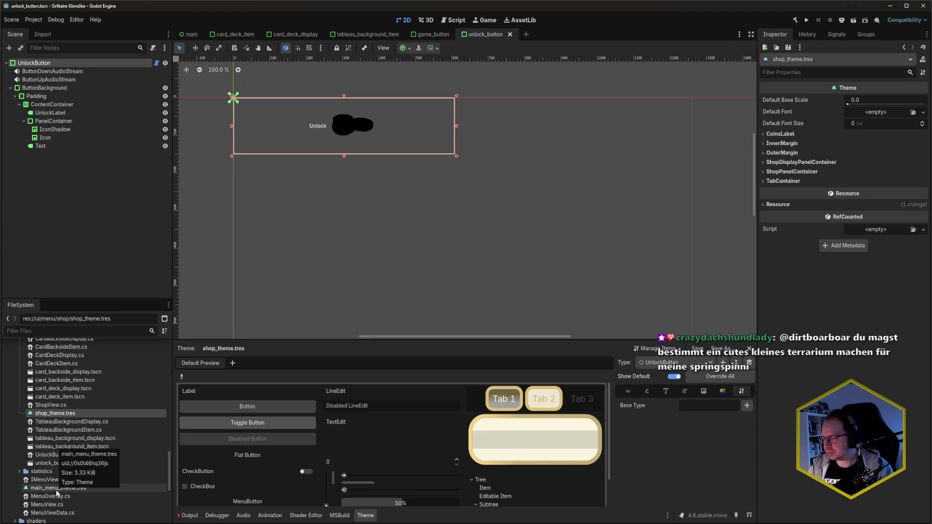
{"action": "left_click", "coordinate": [49, 514]}
Open GameButton.cs from the recent files list and scroll to its theme methods.
{"action": "left_click", "coordinate": [389, 300]}
{"action": "key", "text": "ctrl+e"}
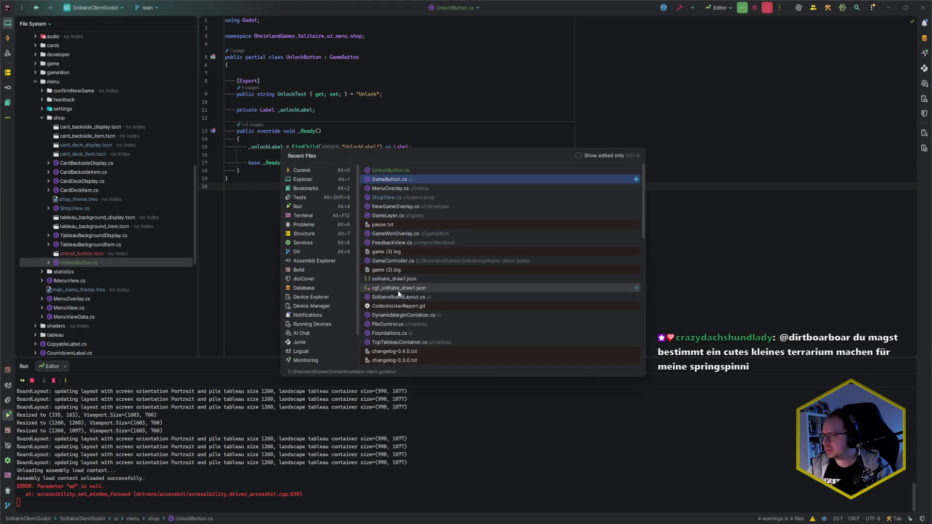
{"action": "key", "text": "Down"}
{"action": "key", "text": "Up"}
{"action": "key", "text": "Return"}
{"action": "scroll", "coordinate": [408, 232], "scroll_direction": "down", "scroll_amount": 5}
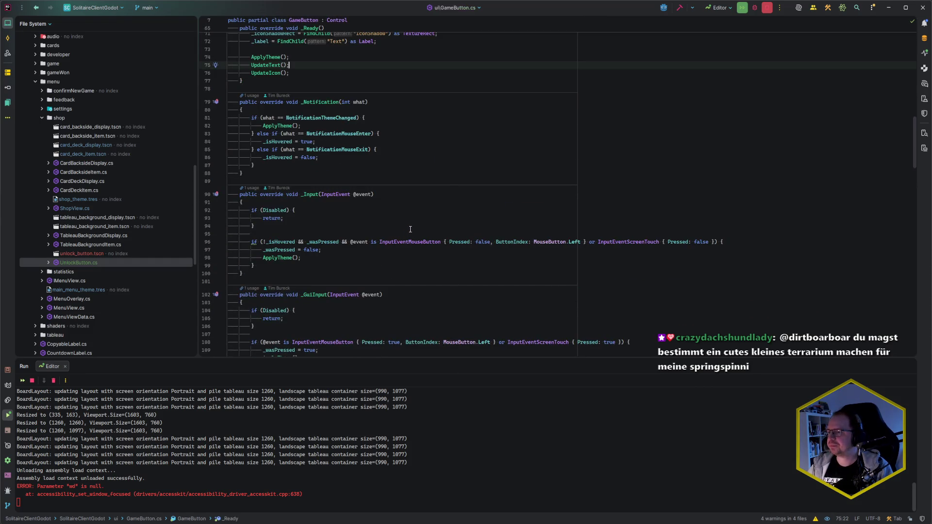
{"action": "scroll", "coordinate": [410, 229], "scroll_direction": "down", "scroll_amount": 6}
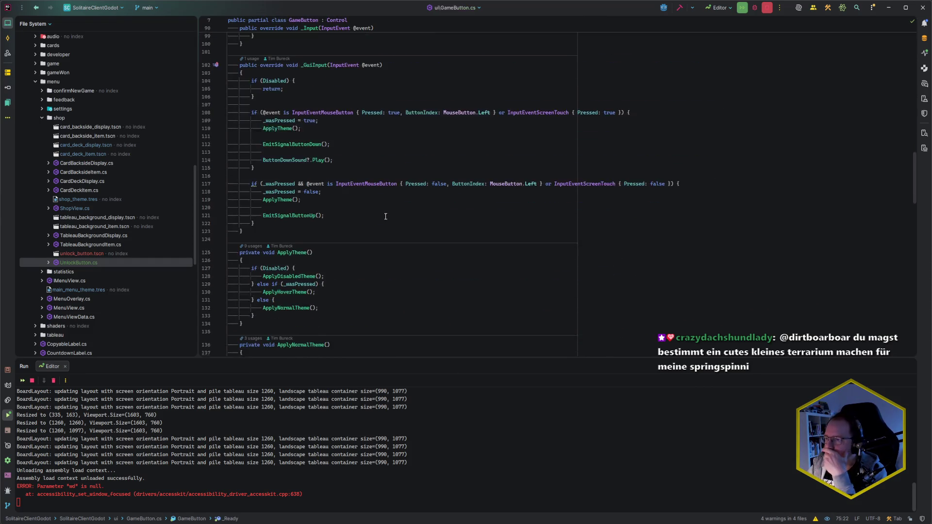
{"action": "scroll", "coordinate": [386, 220], "scroll_direction": "down", "scroll_amount": 5}
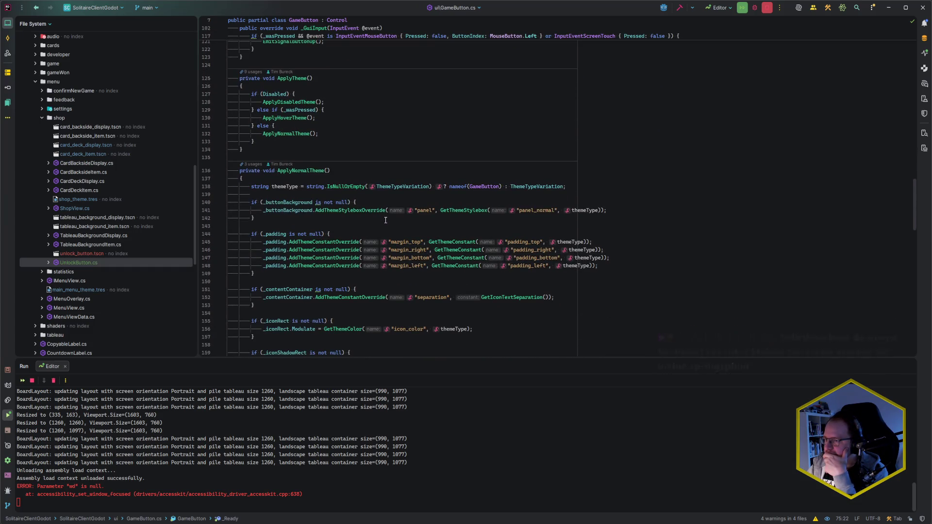
{"action": "scroll", "coordinate": [385, 220], "scroll_direction": "down", "scroll_amount": 3}
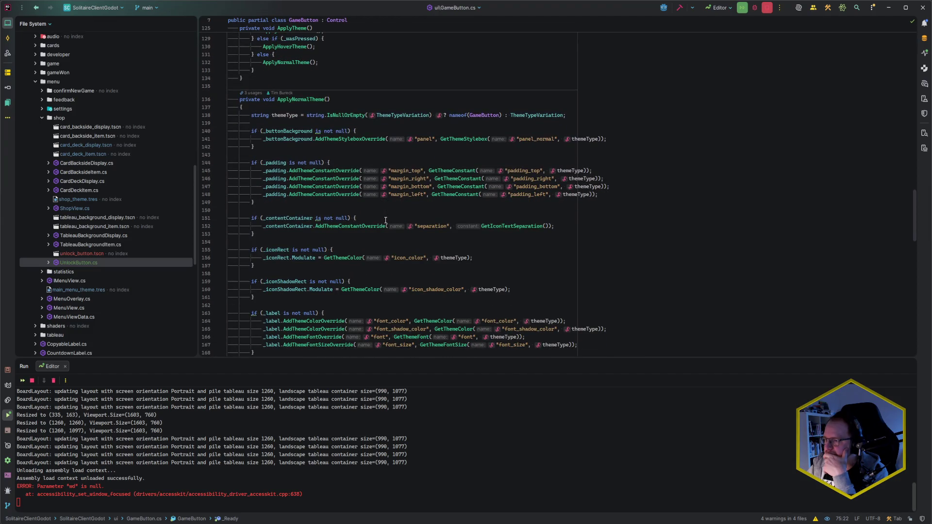
{"action": "scroll", "coordinate": [385, 220], "scroll_direction": "down", "scroll_amount": 6}
{"action": "scroll", "coordinate": [385, 220], "scroll_direction": "up", "scroll_amount": 7}
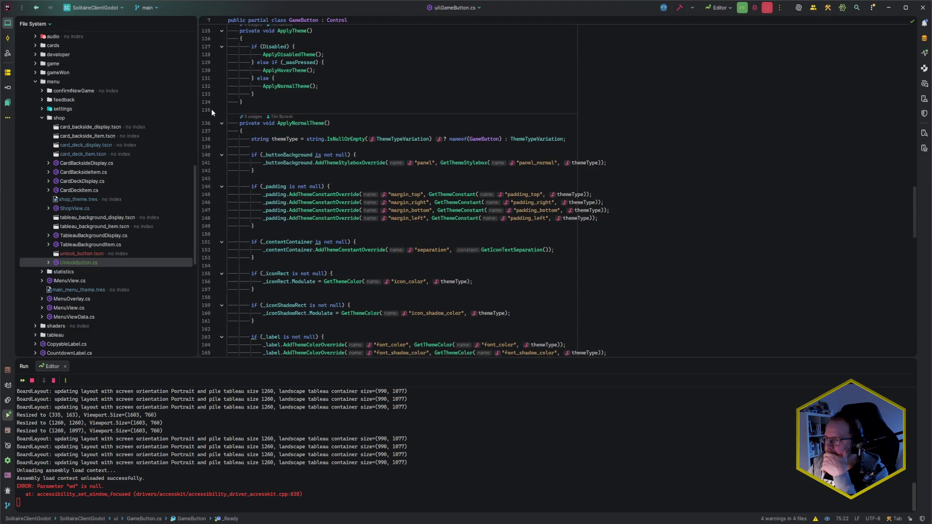
Change ApplyNormalTheme, ApplyHoverTheme and ApplyDisabledTheme from private to protected.
{"action": "double_click", "coordinate": [256, 124]}
{"action": "scroll", "coordinate": [340, 146], "scroll_direction": "up", "scroll_amount": 3}
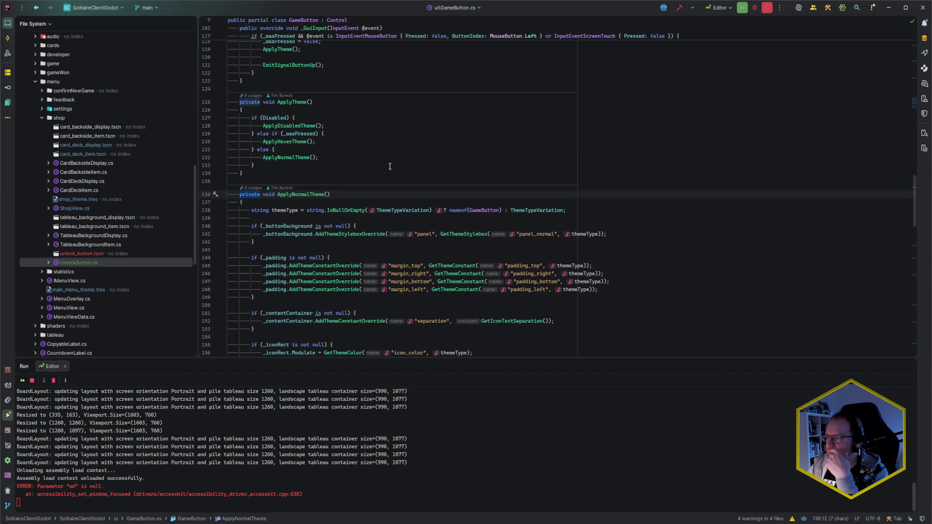
{"action": "type", "text": "protected"}
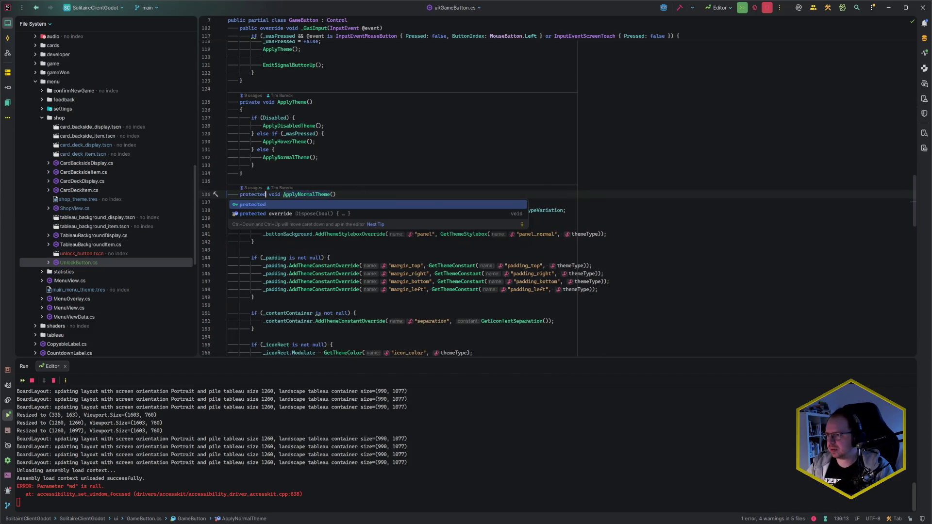
{"action": "scroll", "coordinate": [390, 204], "scroll_direction": "down", "scroll_amount": 12}
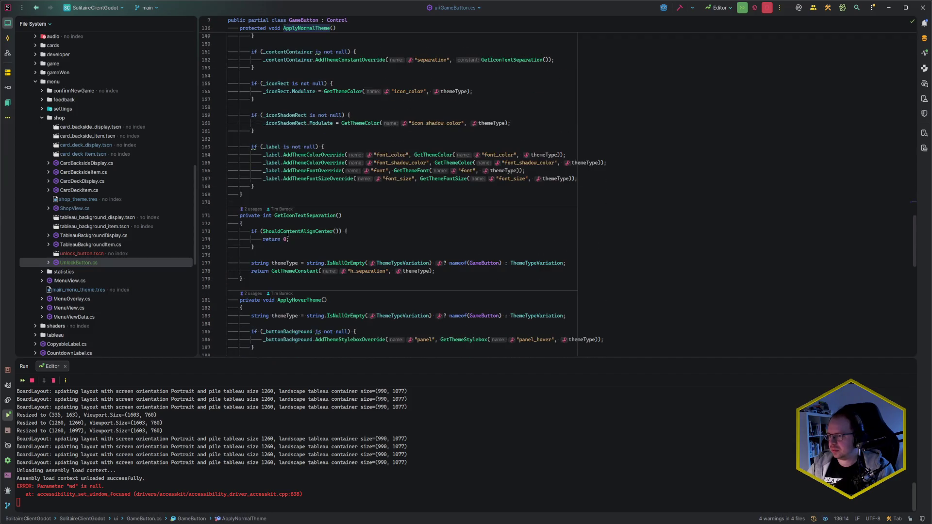
{"action": "double_click", "coordinate": [256, 253]}
{"action": "type", "text": "protected"}
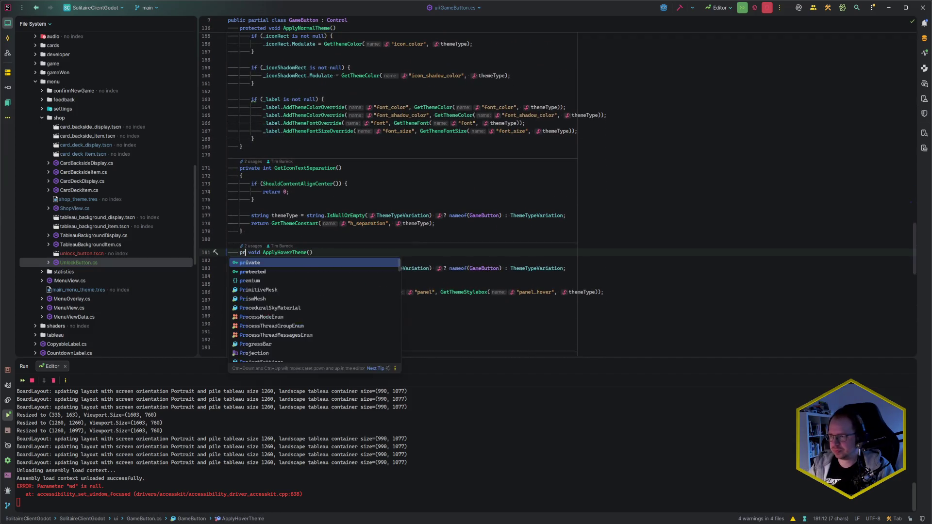
{"action": "scroll", "coordinate": [315, 235], "scroll_direction": "down", "scroll_amount": 10}
{"action": "double_click", "coordinate": [248, 100]}
{"action": "type", "text": "protected"}
{"action": "key", "text": "End"}
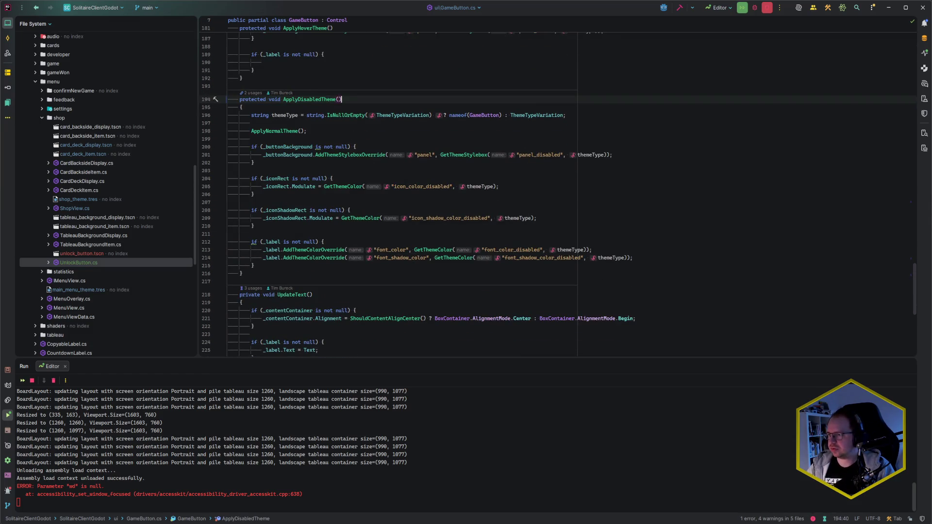
{"action": "scroll", "coordinate": [327, 189], "scroll_direction": "down", "scroll_amount": 8}
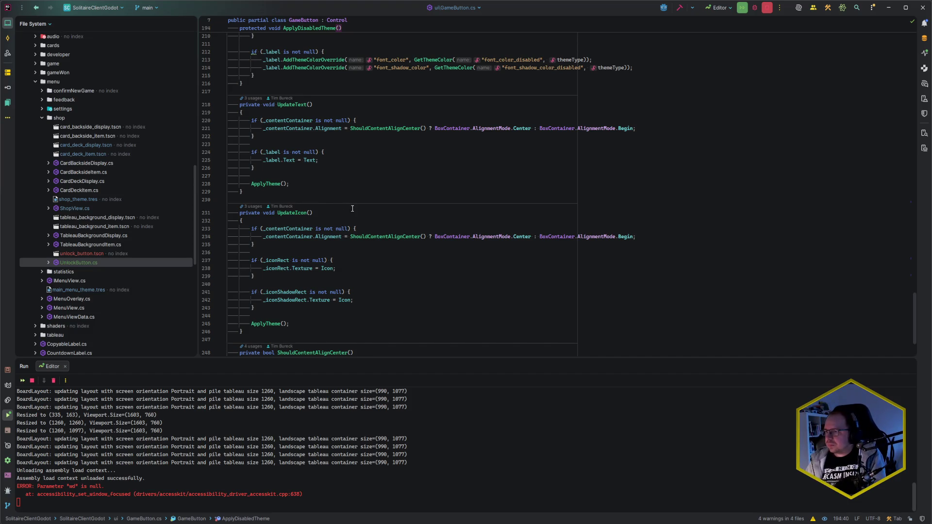
{"action": "scroll", "coordinate": [355, 223], "scroll_direction": "up", "scroll_amount": 20}
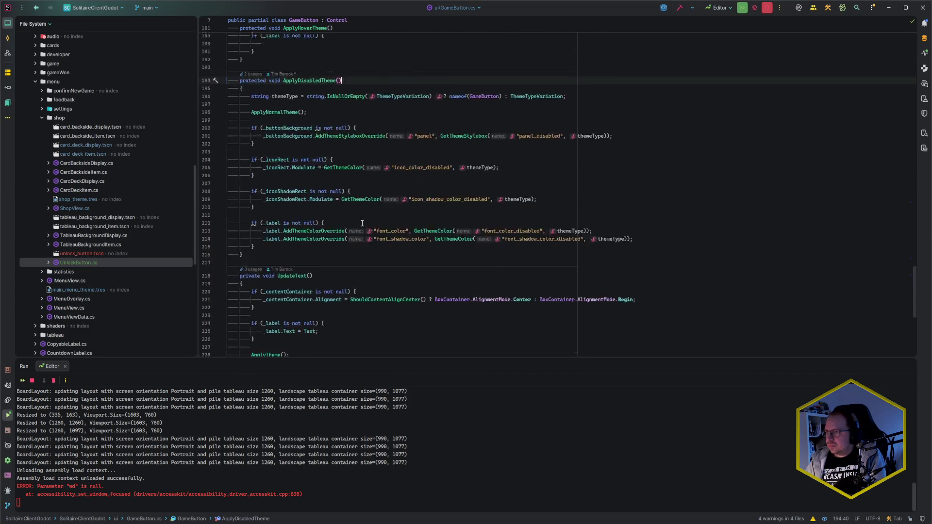
{"action": "scroll", "coordinate": [362, 223], "scroll_direction": "up", "scroll_amount": 20}
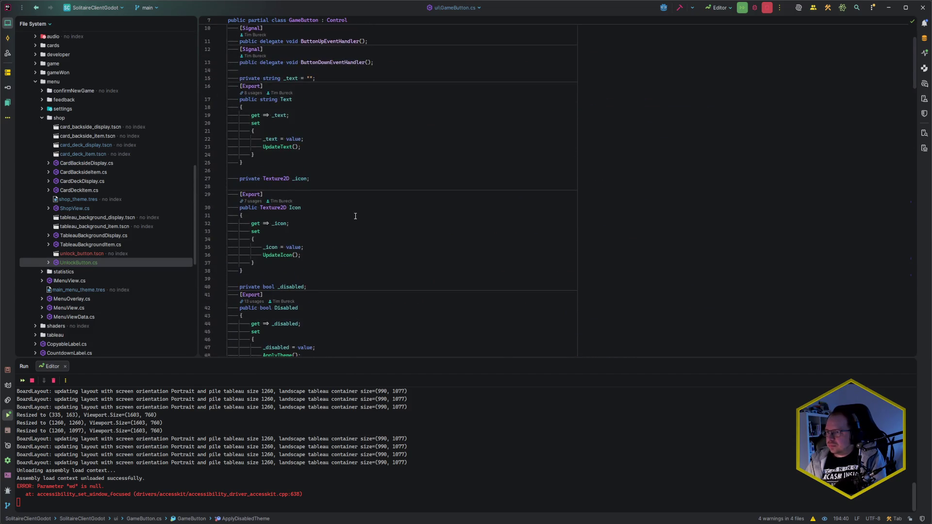
{"action": "key", "text": "alt+Tab"}
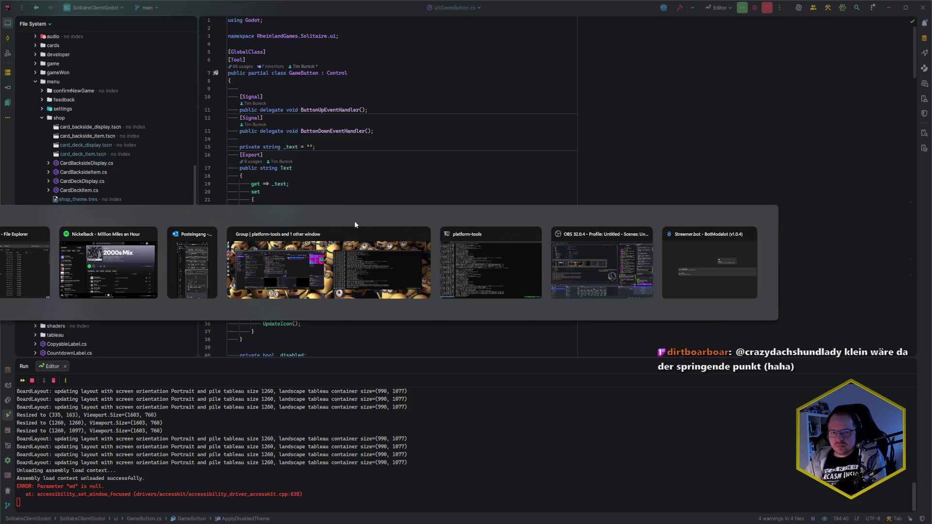
Open UnlockButton.cs in a split beside GameButton.cs from recent files, hiding the project panel.
{"action": "left_click", "coordinate": [319, 216]}
{"action": "key", "text": "ctrl+e"}
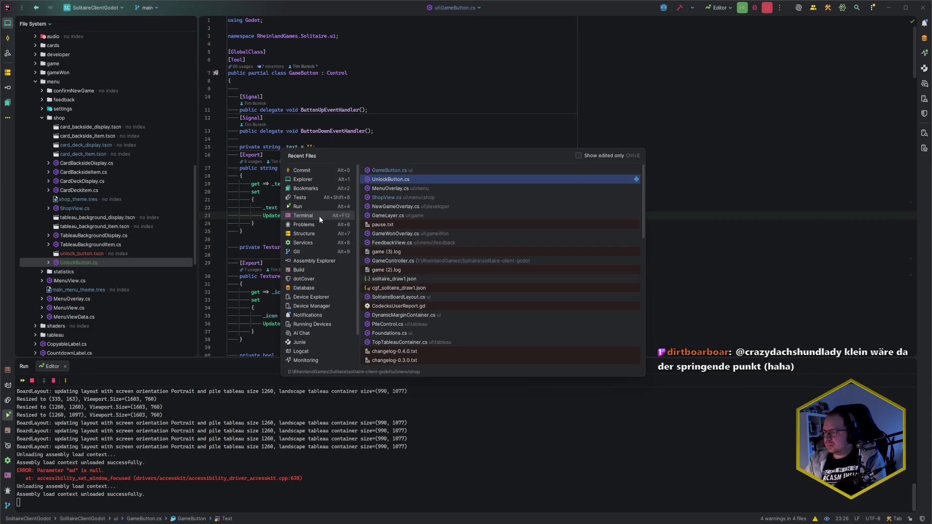
{"action": "key", "text": "Escape"}
{"action": "key", "text": "ctrl+e"}
{"action": "key", "text": "shift+Return"}
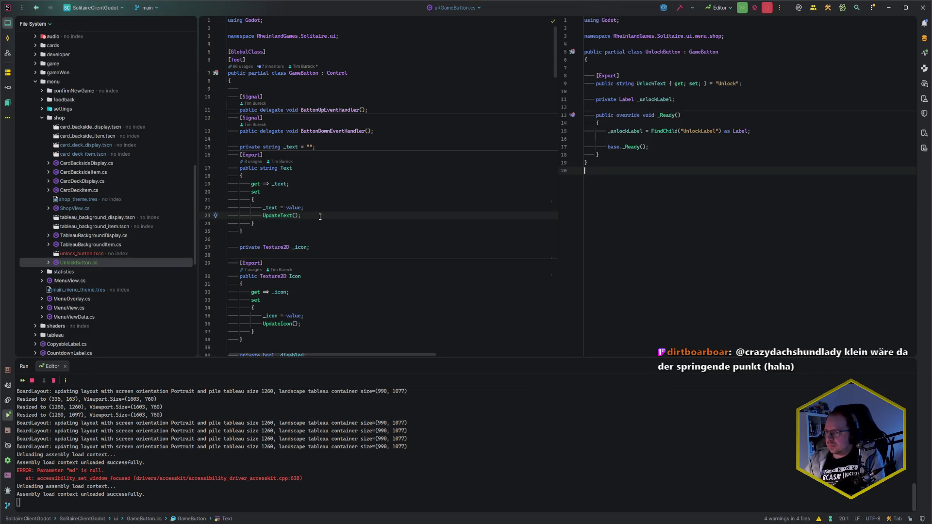
{"action": "key", "text": "alt+1"}
Bring up the code actions for the exported UnlockText property.
{"action": "key", "text": "Up"}
{"action": "key", "text": "Up"}
{"action": "key", "text": "Up"}
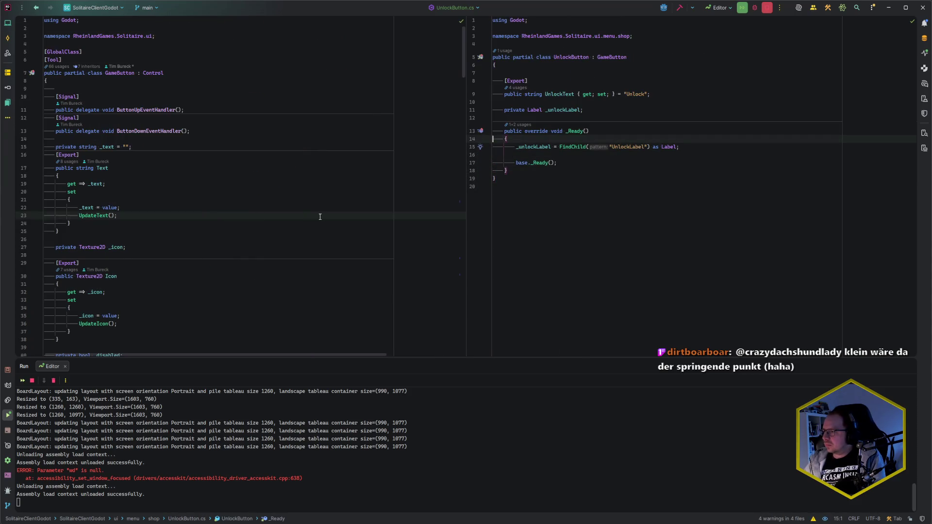
{"action": "key", "text": "Up"}
{"action": "key", "text": "End"}
{"action": "key", "text": "ctrl+Left"}
{"action": "key", "text": "ctrl+Left"}
{"action": "key", "text": "ctrl+Left"}
{"action": "key", "text": "alt+Return"}
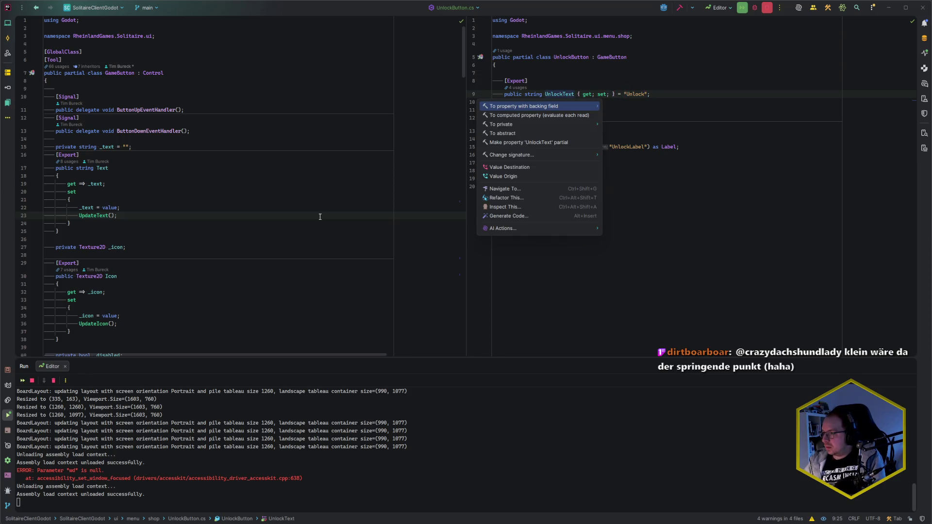